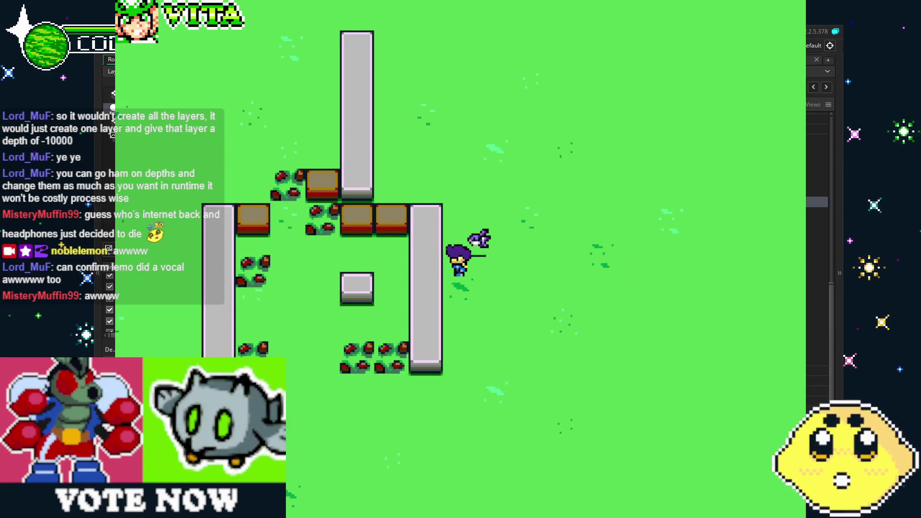
Step: Playtest the game, walking the player down, left, up-left and right with WASD while firing
key(s)
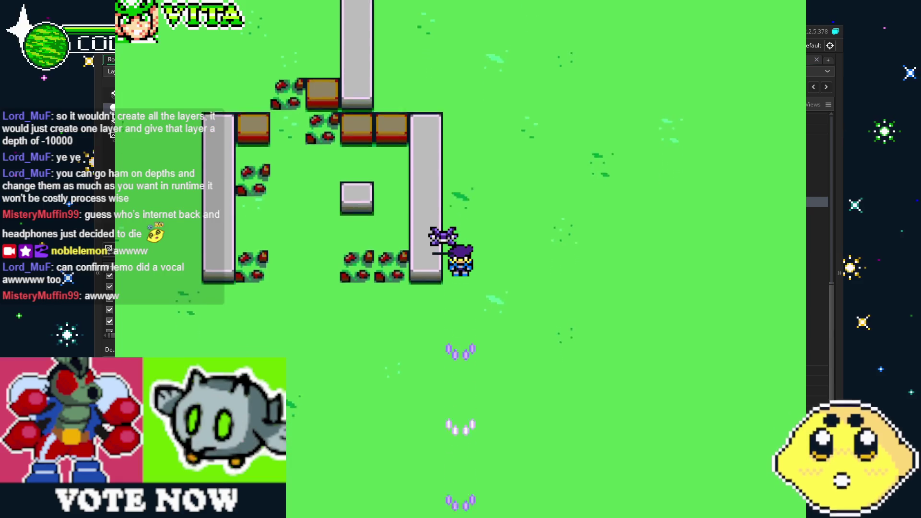
key(a)
key(w)
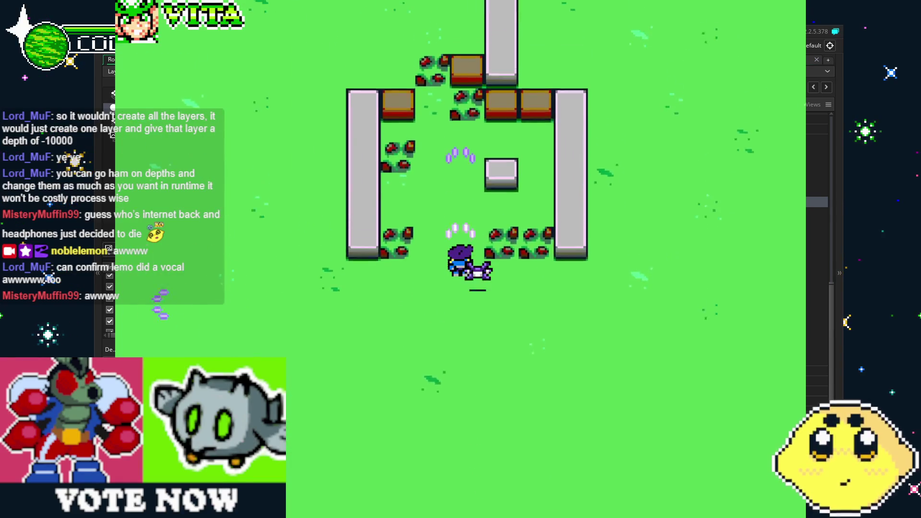
key(a)
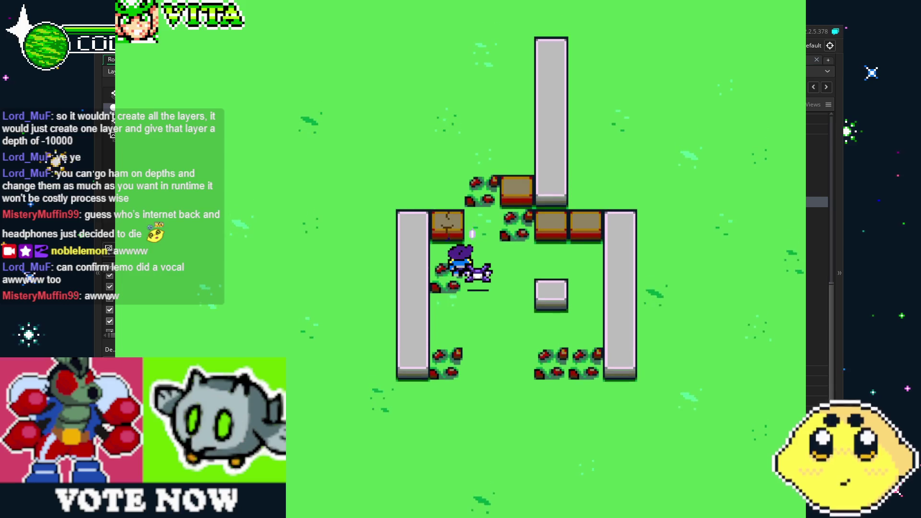
key(a)
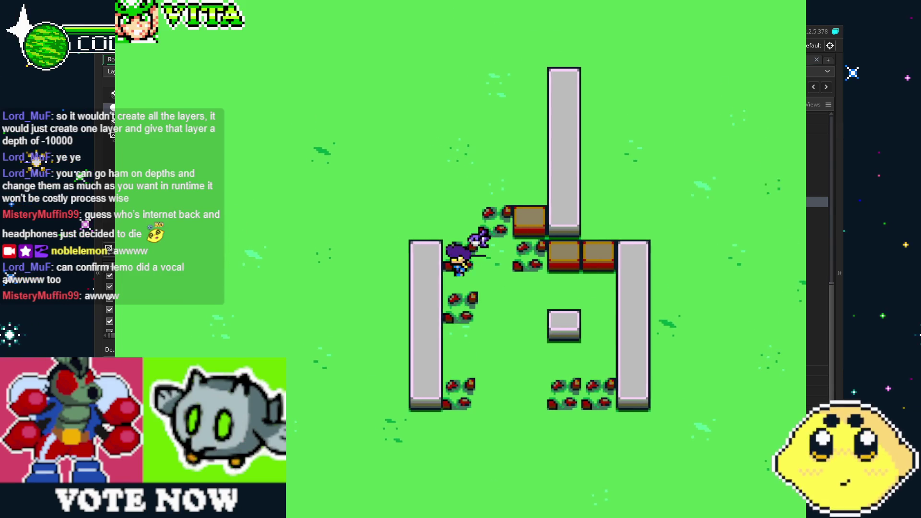
key(d)
key(s)
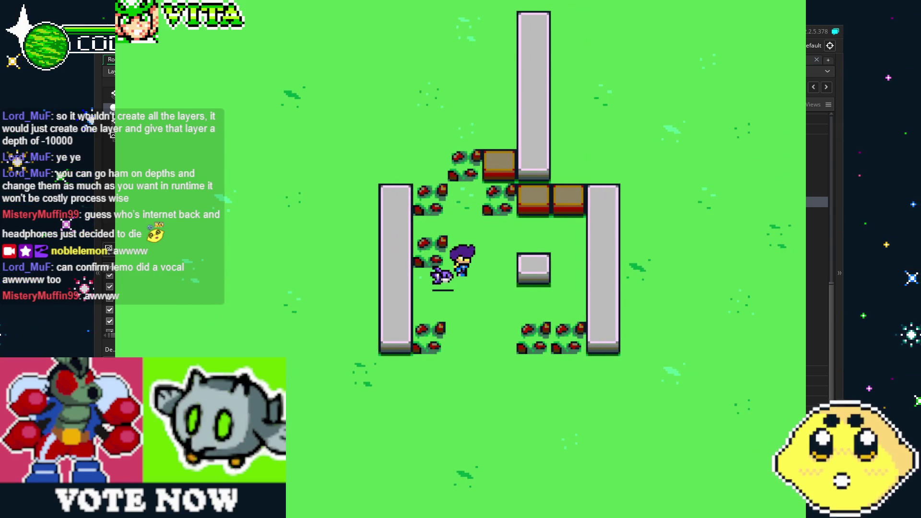
key(w)
key(d)
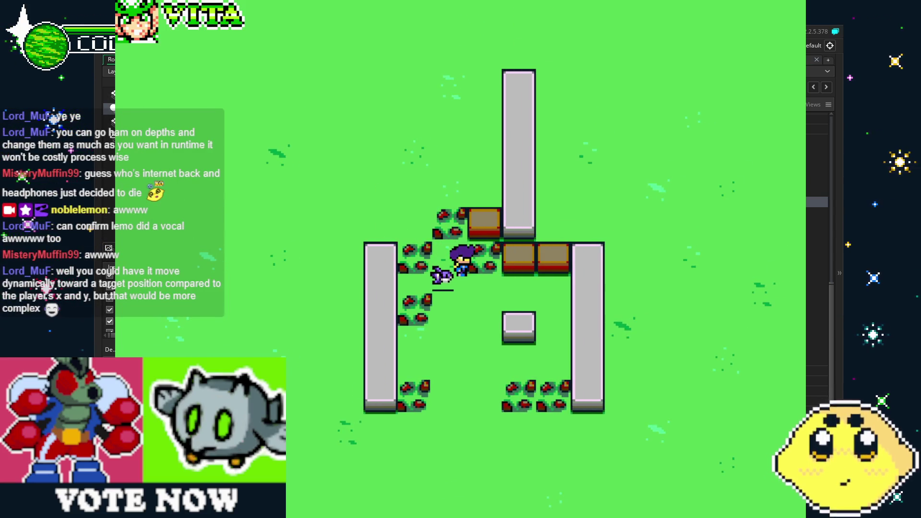
key(d)
key(d)
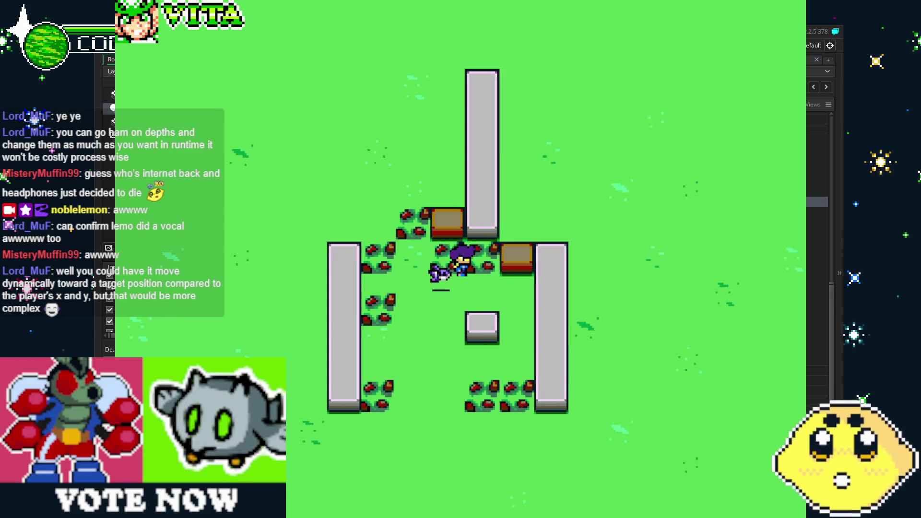
Step: Keep moving up, left and right firing shots, then close the game and open room0
key(w)
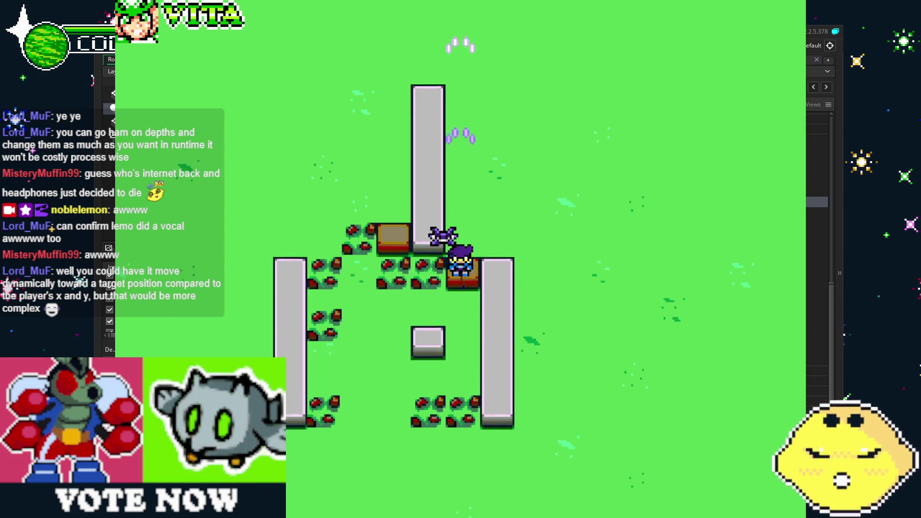
key(a)
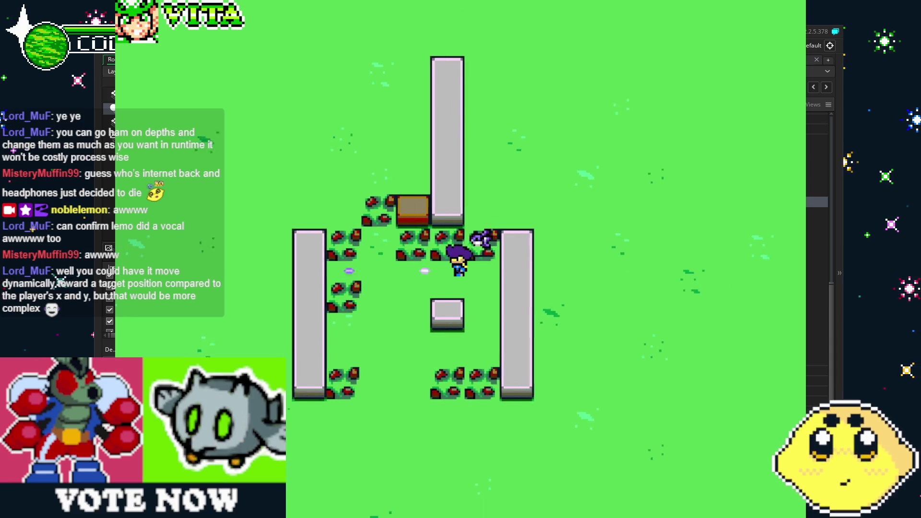
key(d)
key(d)
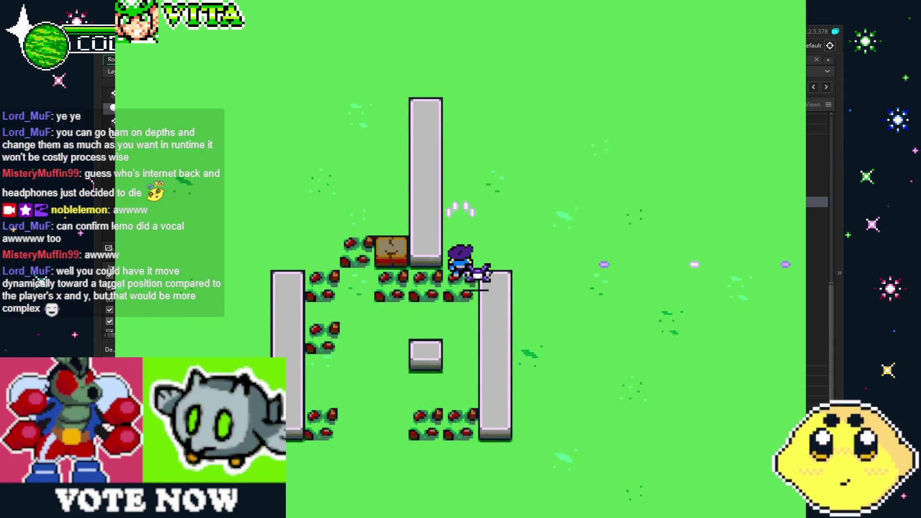
key(w)
key(a)
key(w)
key(d)
key(a)
key(a)
key(s)
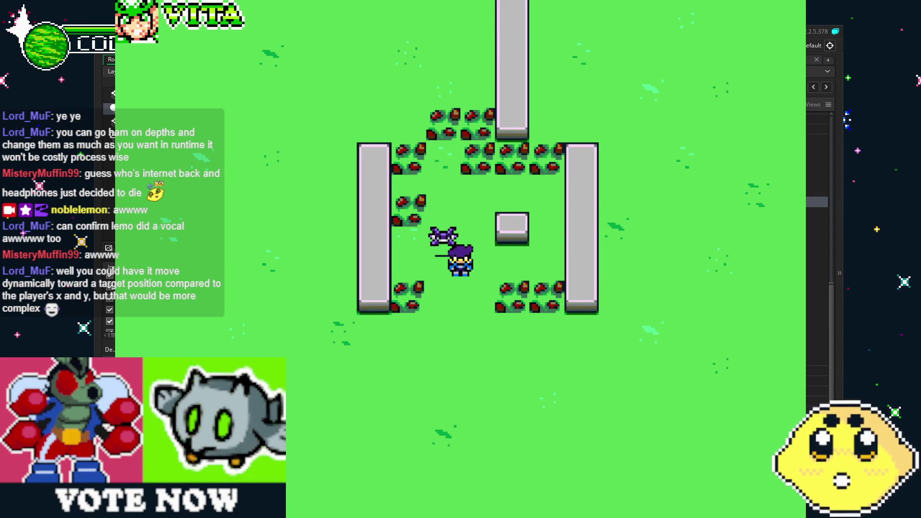
key(Escape)
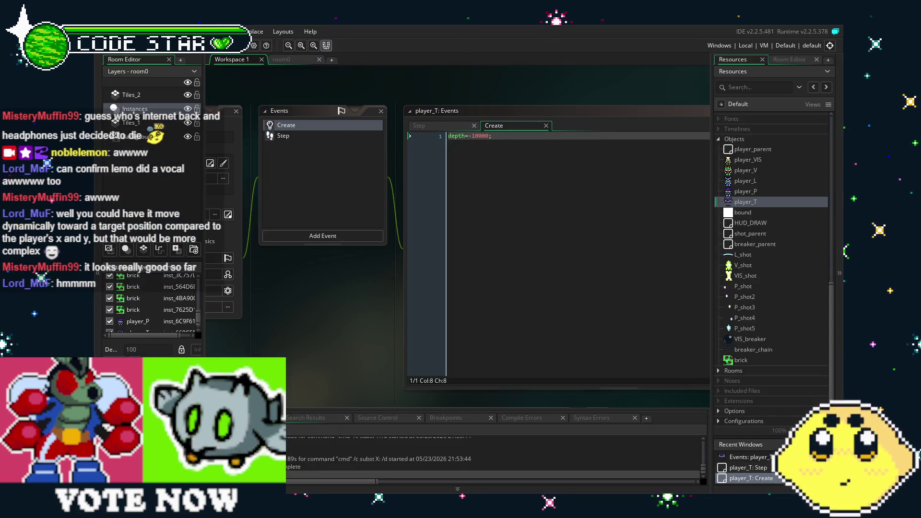
click(291, 60)
Step: Drag the brick object into room0 and paint a row of bricks right of the player
scroll(389, 295, down, 3)
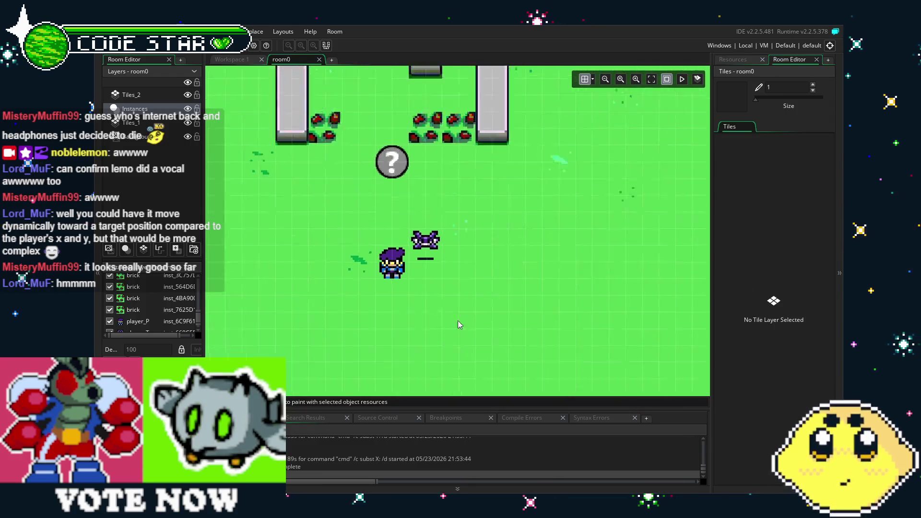
scroll(457, 321, down, 2)
click(734, 61)
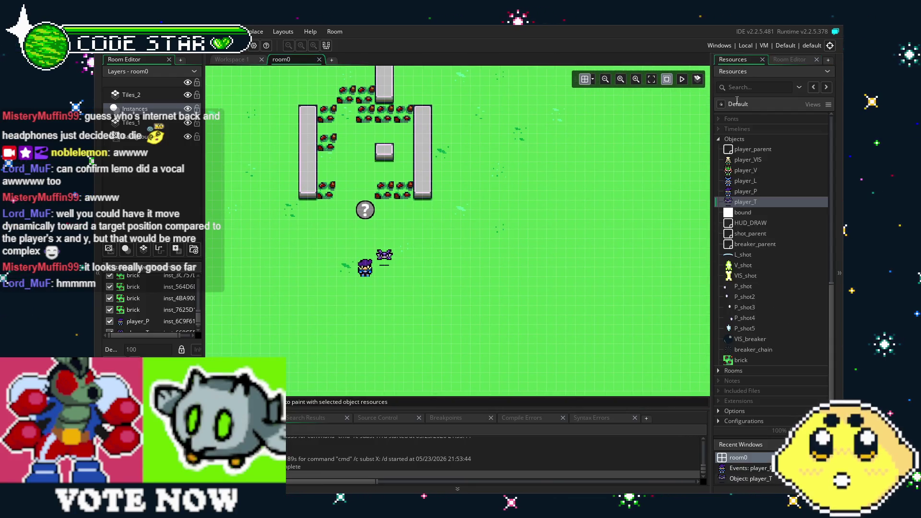
mouse_move(741, 360)
mouse_down()
mouse_move(709, 358)
mouse_move(480, 267)
mouse_up()
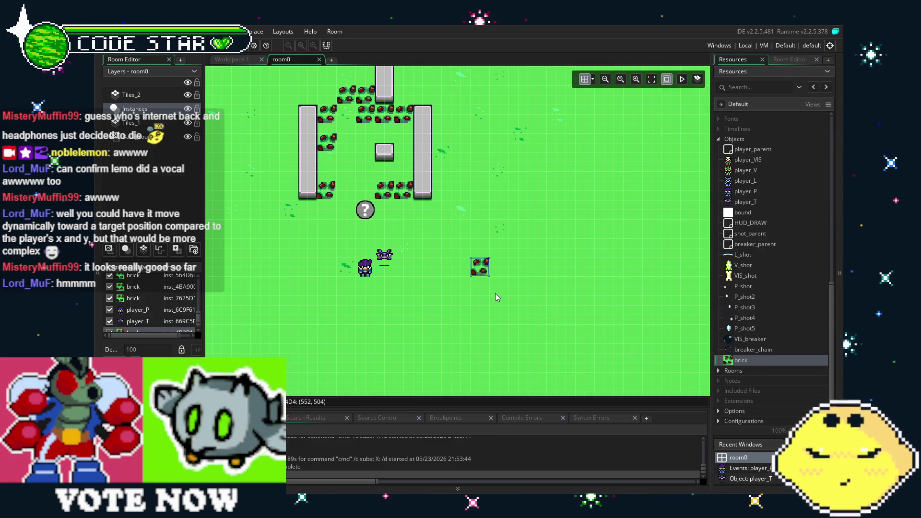
alt+click(489, 284)
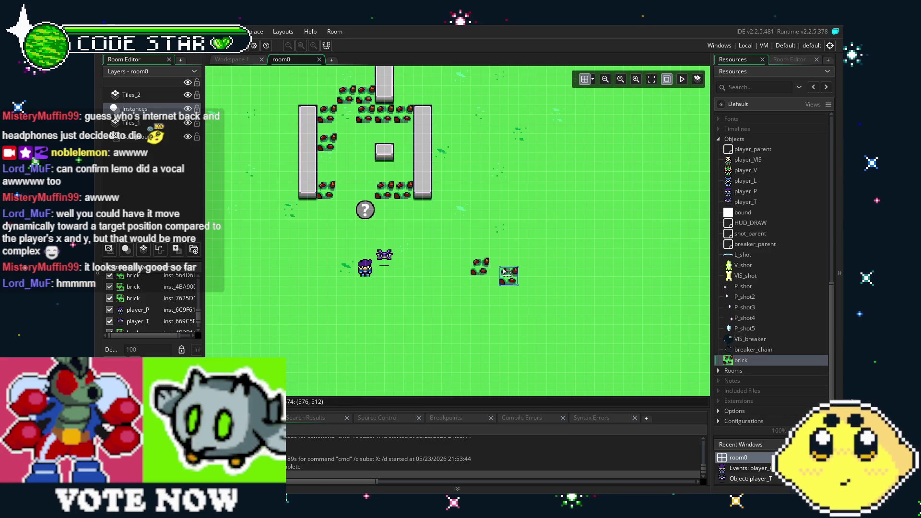
mouse_move(505, 272)
mouse_down()
mouse_move(480, 244)
mouse_move(511, 277)
mouse_move(539, 267)
mouse_up()
click(462, 266)
Step: Duplicate the brick row to form a second row beside the first
drag(456, 240, 571, 295)
mouse_move(508, 273)
mouse_down()
mouse_move(604, 274)
mouse_move(584, 274)
mouse_up()
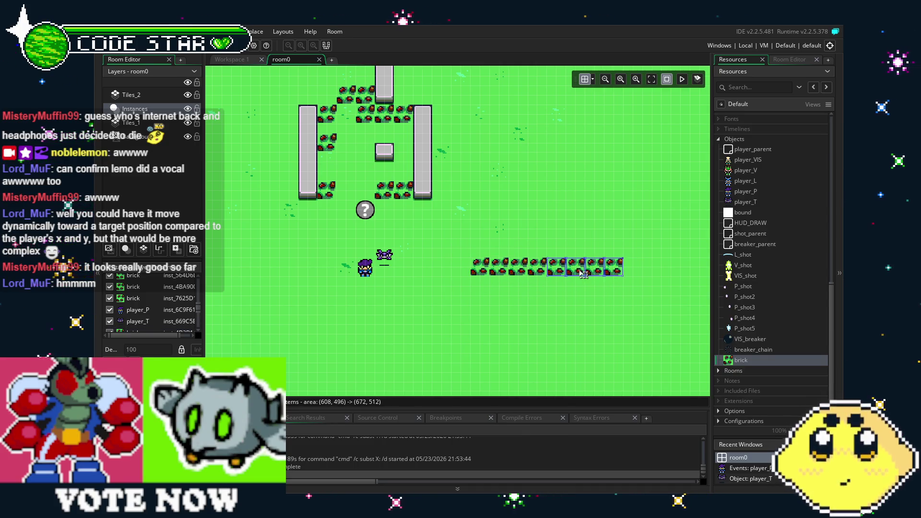
drag(414, 218, 641, 304)
mouse_move(591, 274)
mouse_down()
mouse_move(591, 312)
mouse_move(580, 321)
mouse_move(570, 273)
mouse_up()
click(499, 274)
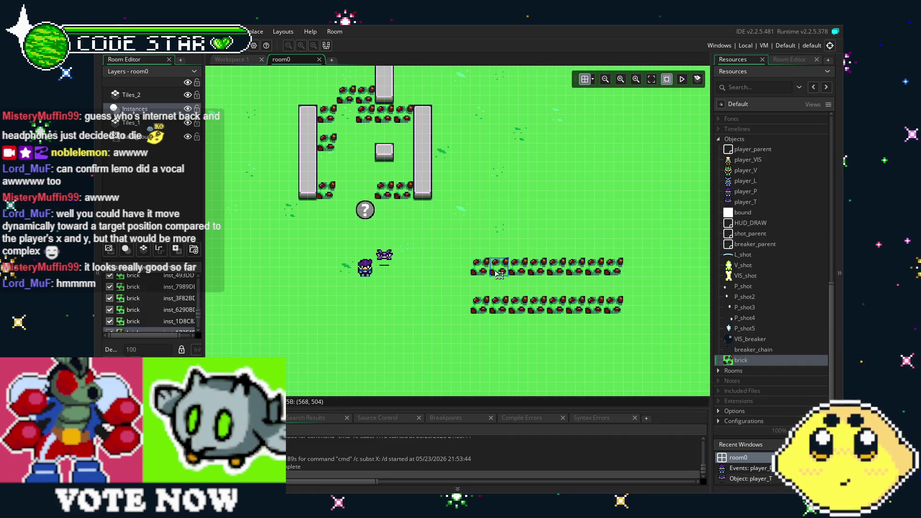
Step: Delete four bricks from the upper row to leave gaps, then build and run the game
key(Delete)
click(537, 271)
key(Delete)
click(575, 271)
key(Delete)
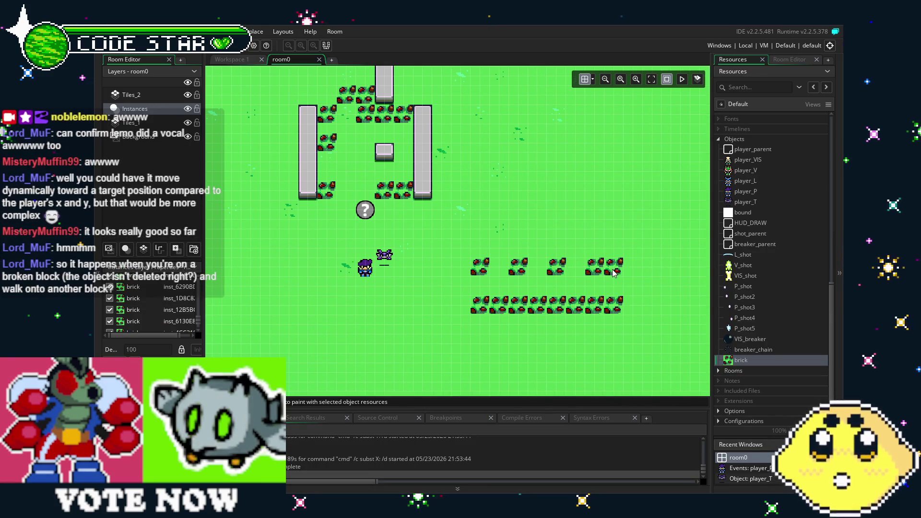
click(614, 269)
key(Delete)
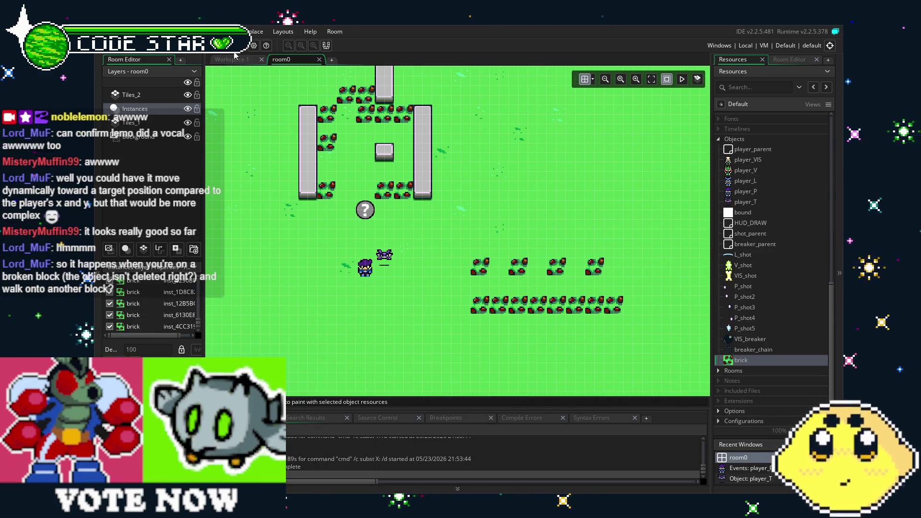
key(F5)
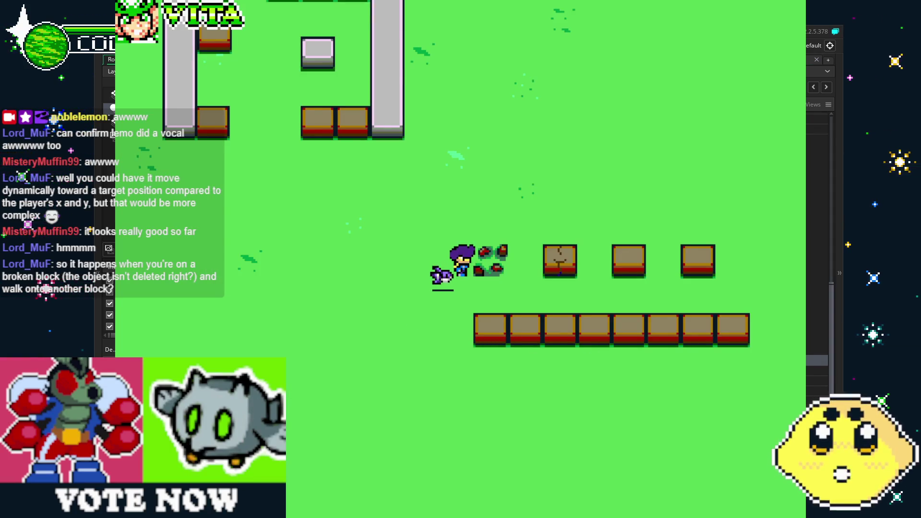
Step: Walk the player right through the bricks, then back left, down and up beside the row
key(Right)
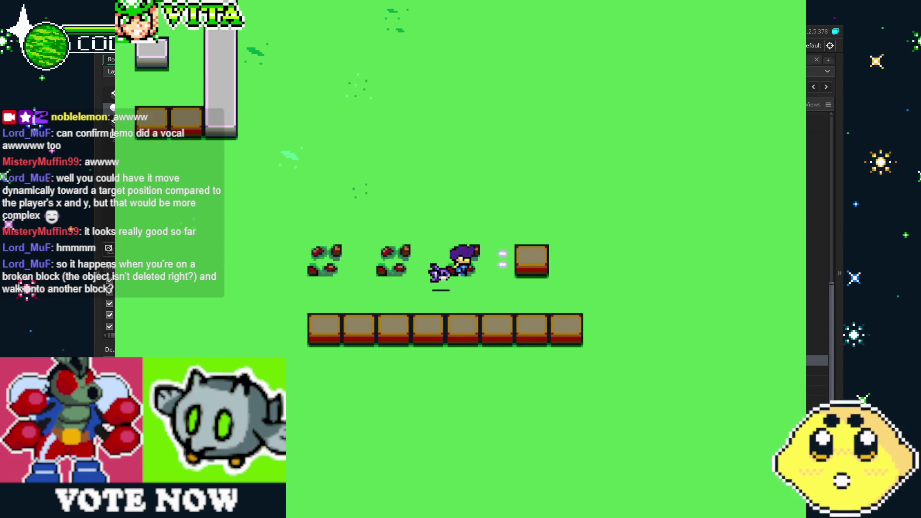
key(Right)
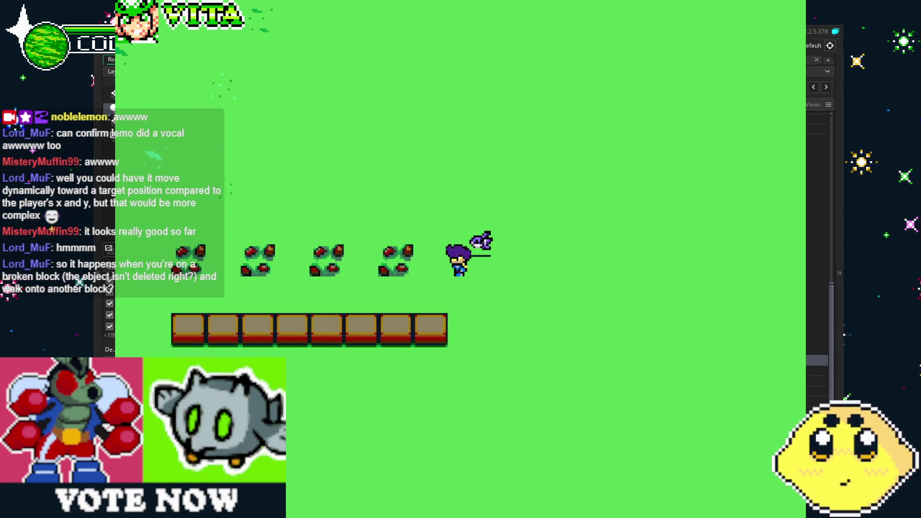
key(Left)
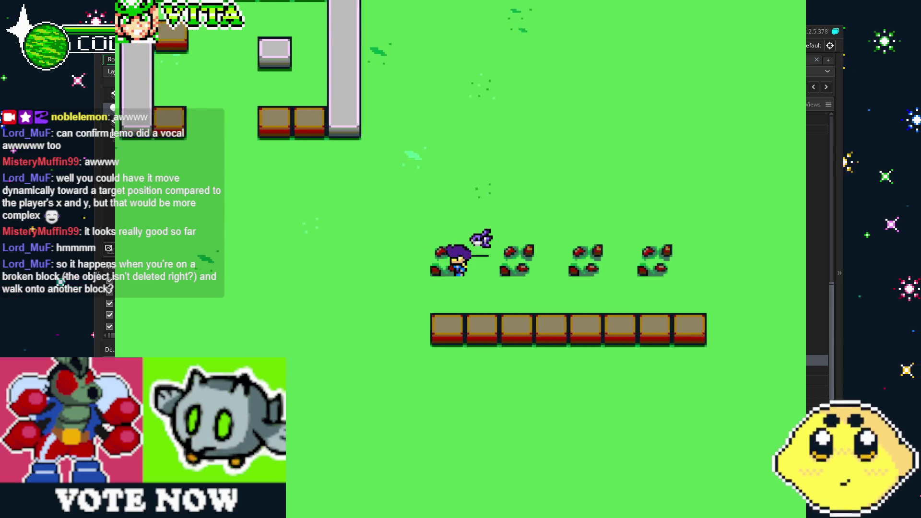
key(Left)
key(Down)
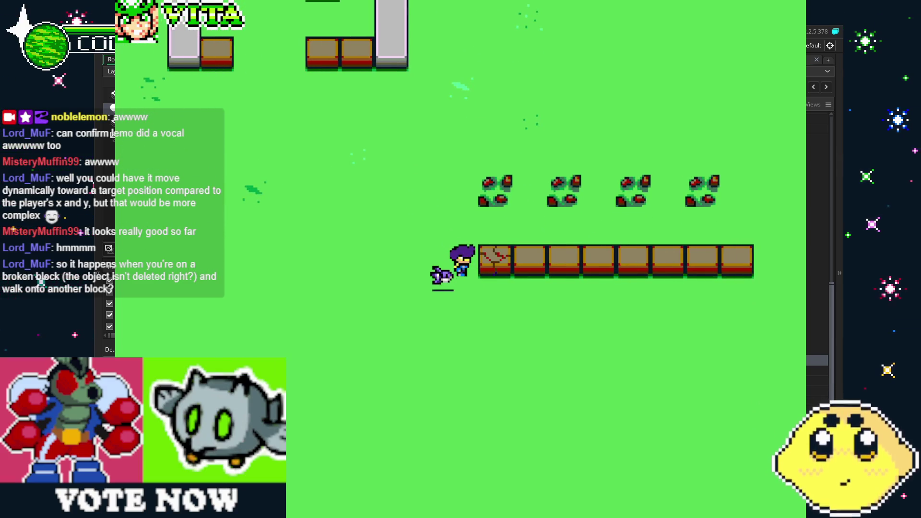
key(Right)
Step: Walk right along the block row, then left, down and back up, and close the game
key(Right)
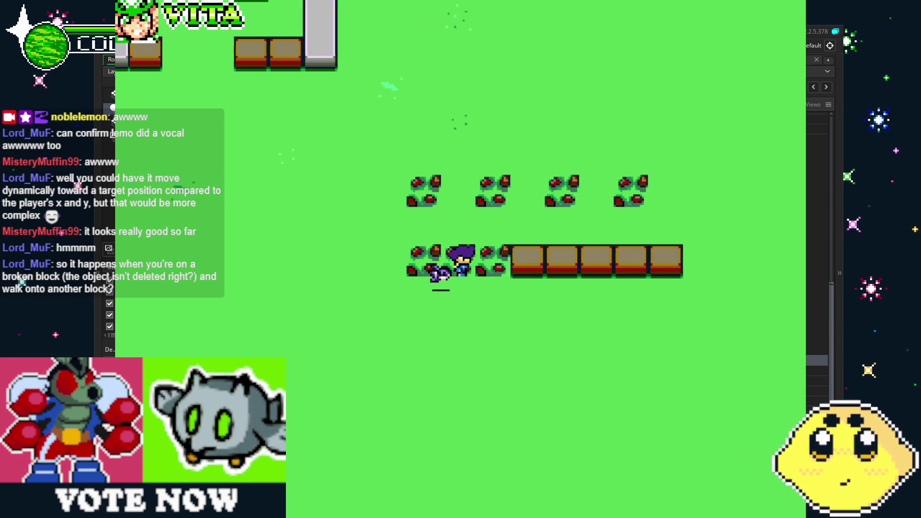
key(Up)
key(Up)
key(z)
key(Down)
key(Right)
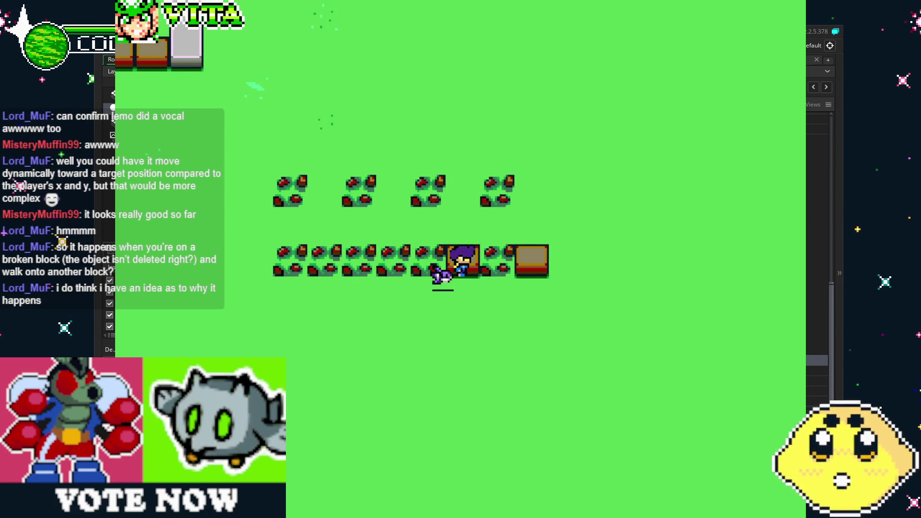
key(Right)
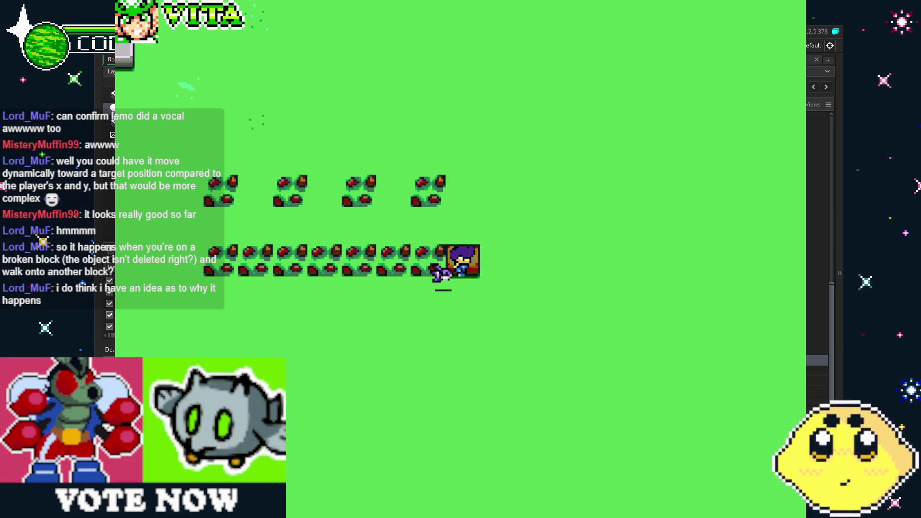
key(Right)
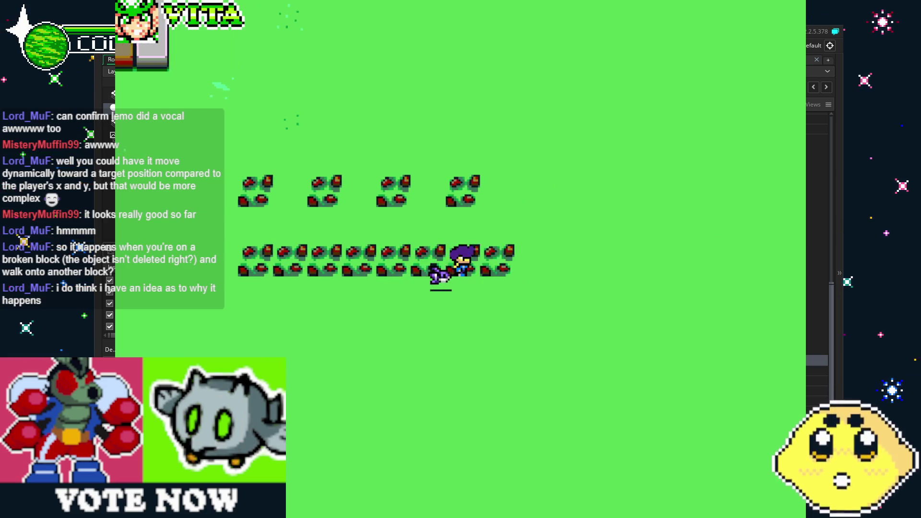
key(Left)
key(Down)
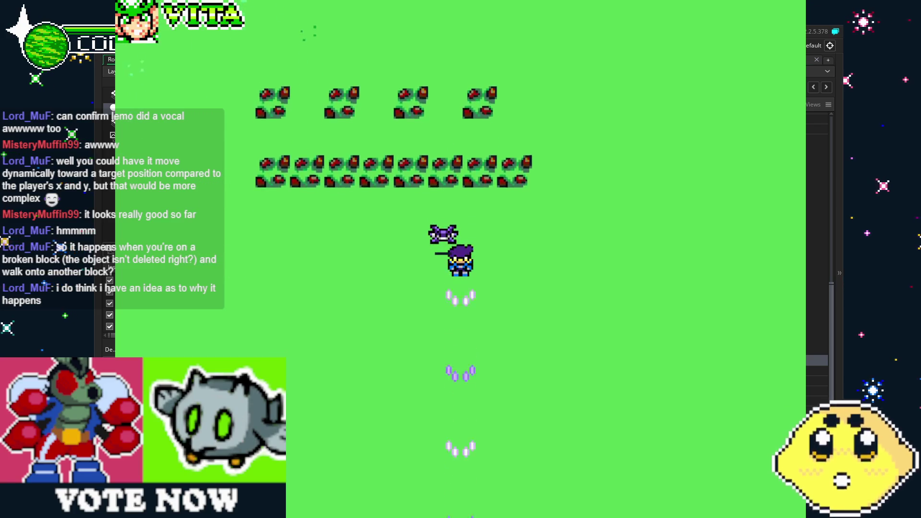
key(Left)
key(Up)
key(Up)
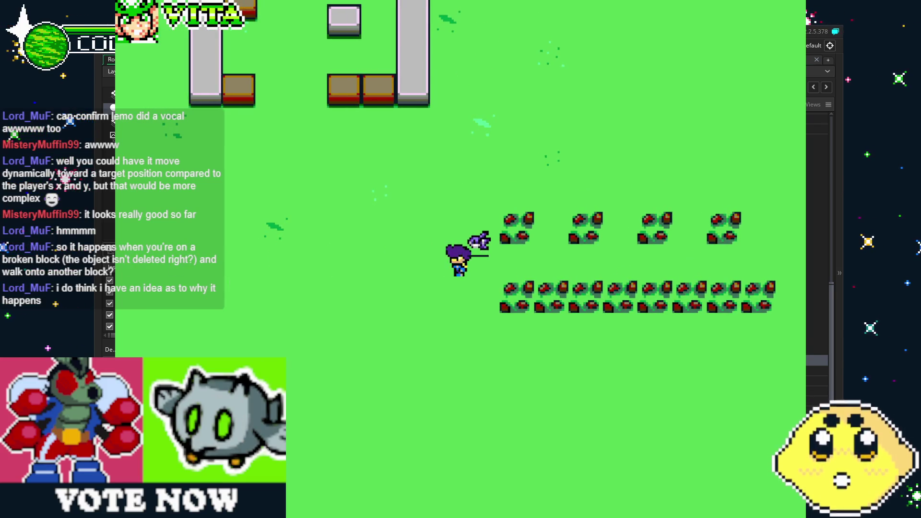
key(Escape)
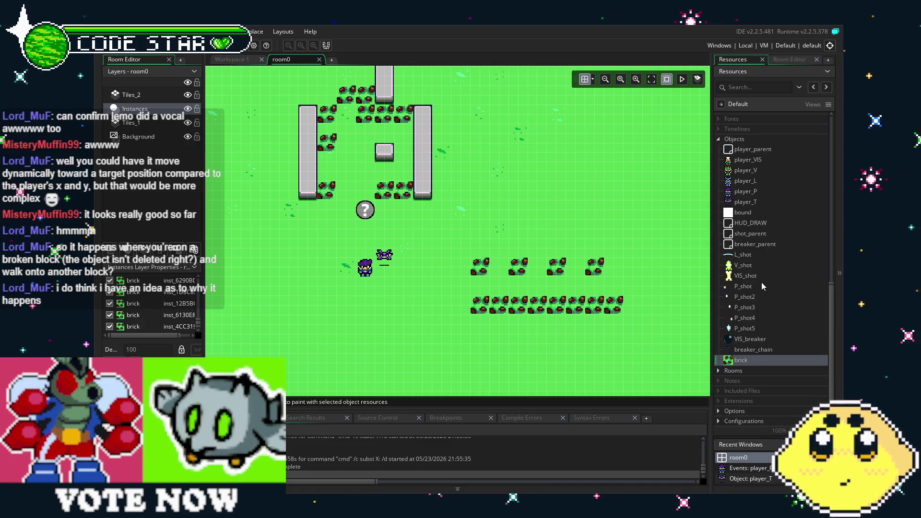
Step: Open player_VIS and show its Step event code with the caret at the end
double_click(745, 164)
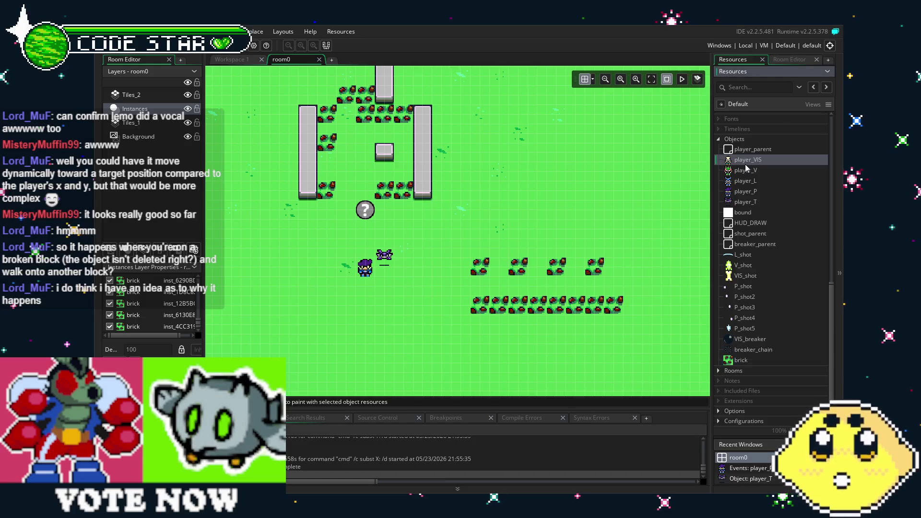
click(509, 225)
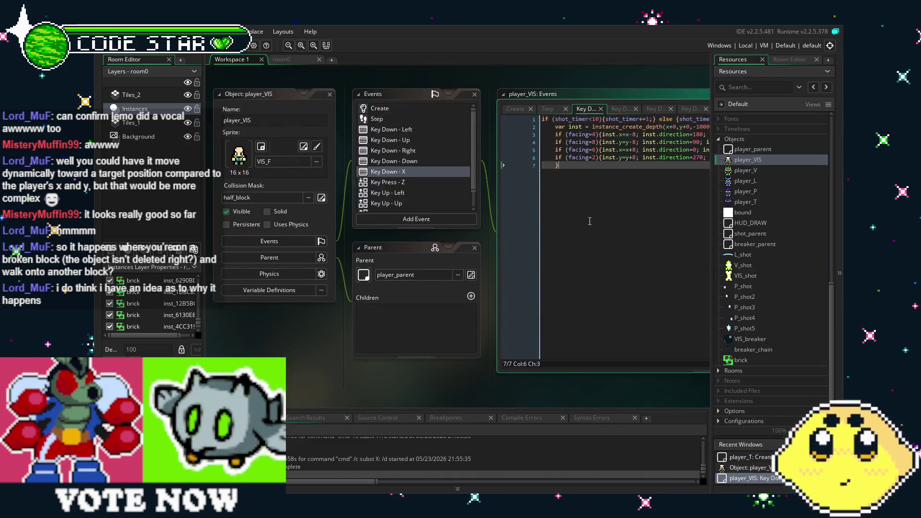
click(329, 124)
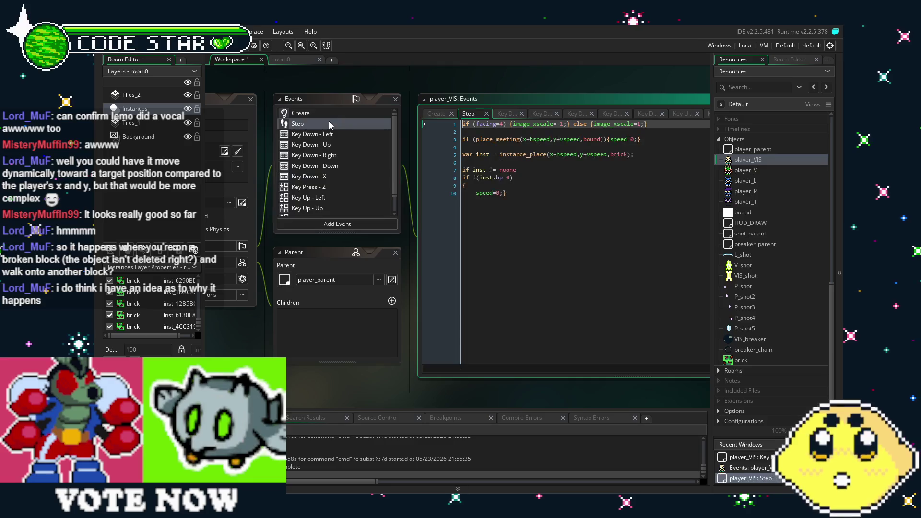
click(508, 228)
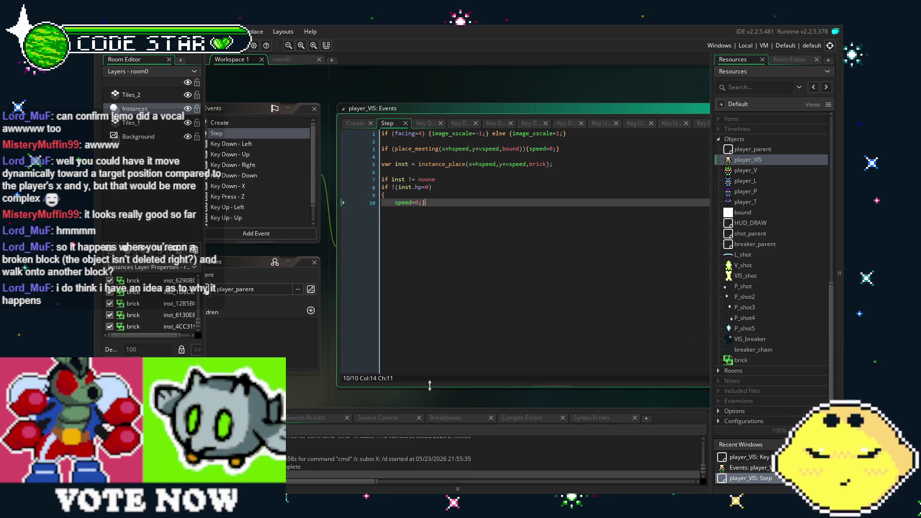
Step: Review the brick collision code, selecting the instance_place line and then lines 7–10
scroll(430, 386, left, 3)
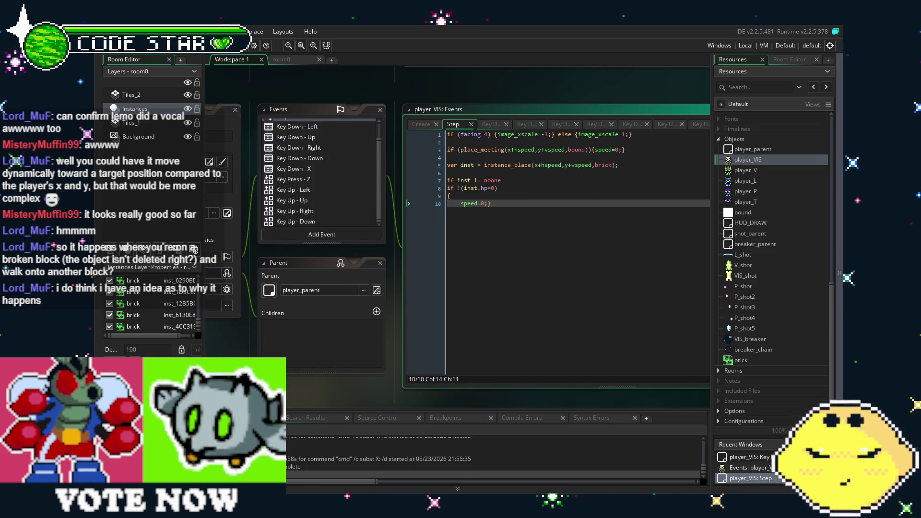
click(777, 357)
scroll(784, 326, up, 1)
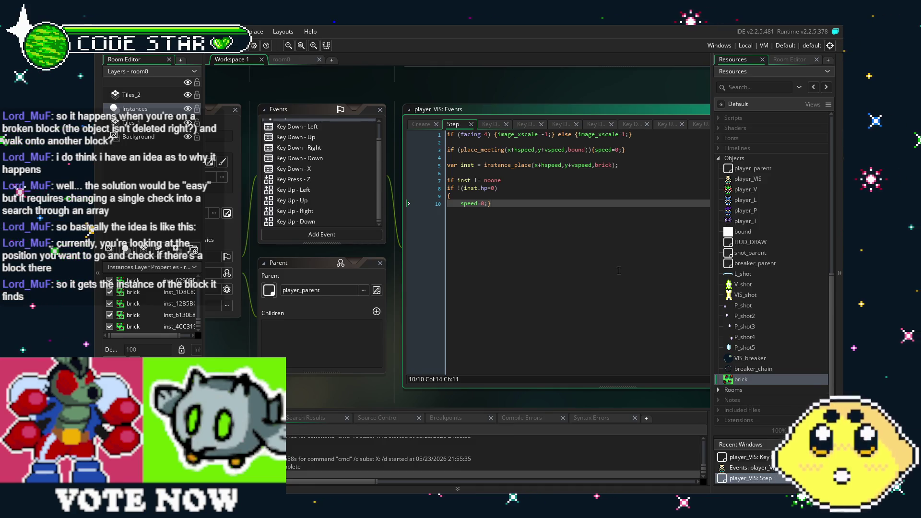
drag(447, 165, 623, 164)
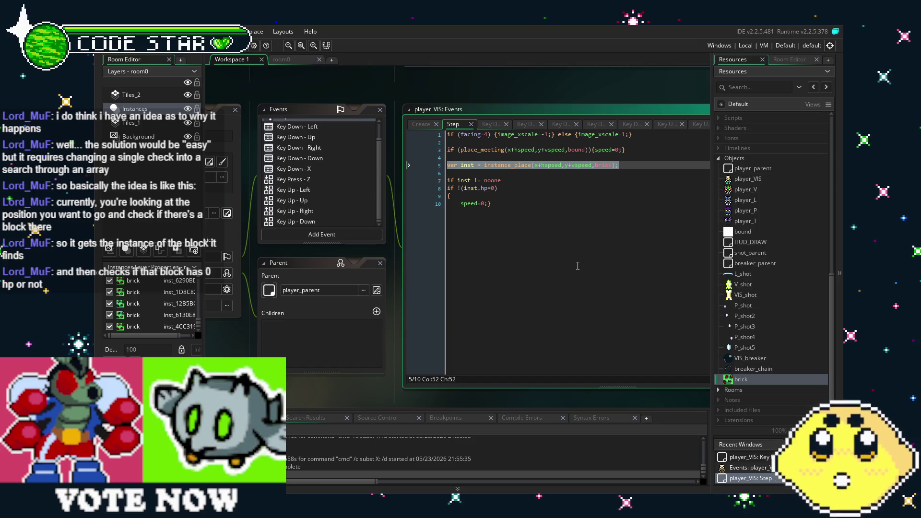
click(529, 240)
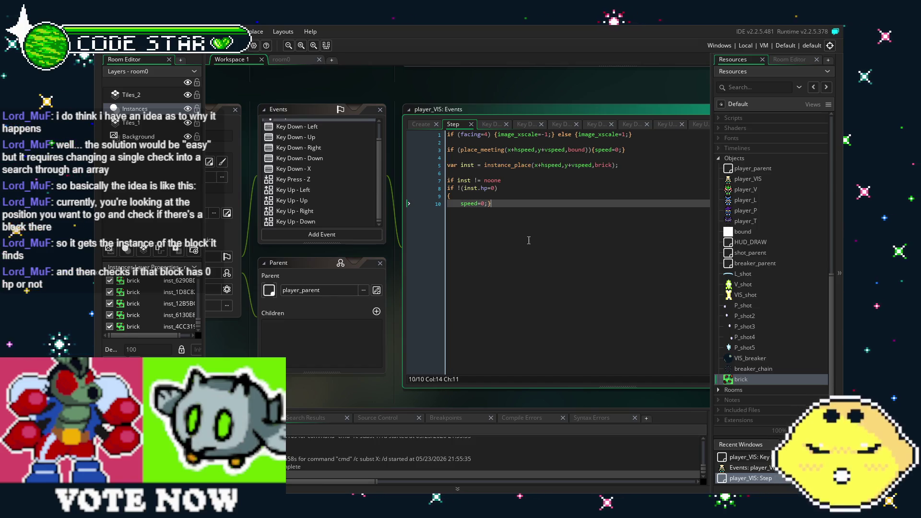
key(shift+Up)
key(shift+Up)
key(shift+Up)
key(shift+Home)
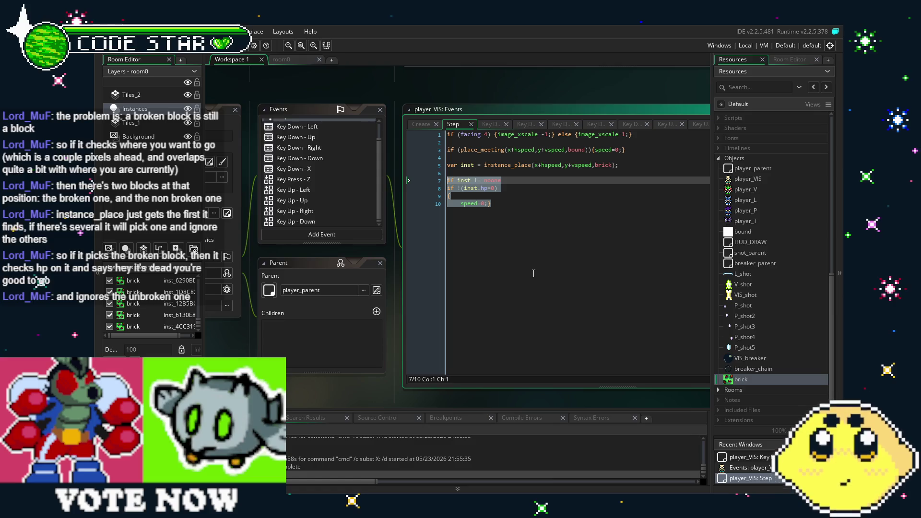
click(568, 221)
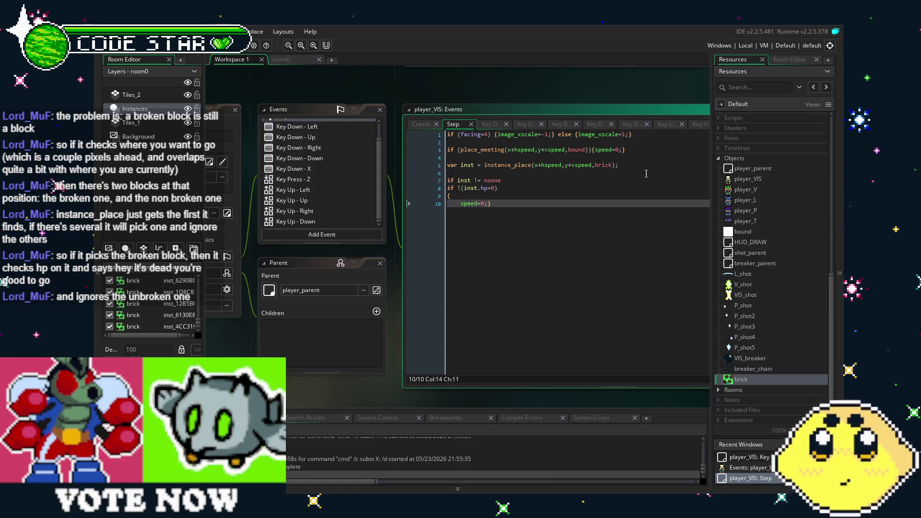
click(421, 164)
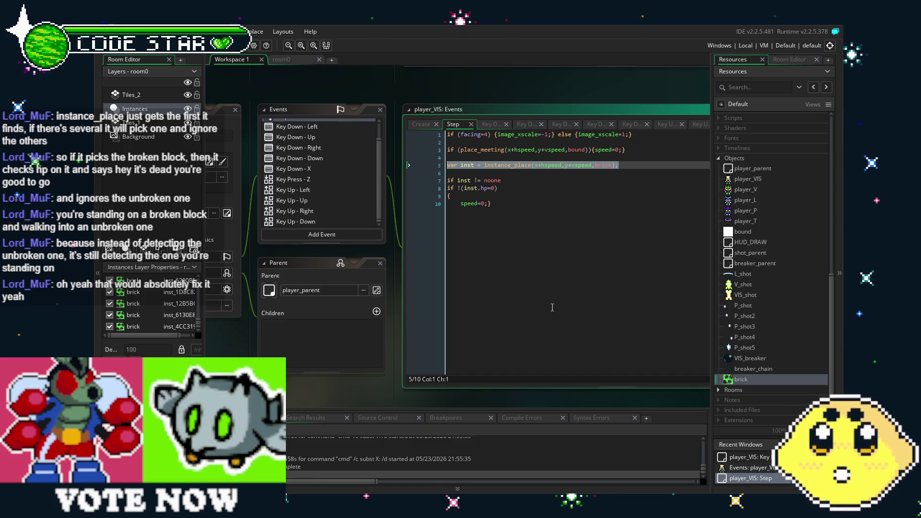
click(538, 363)
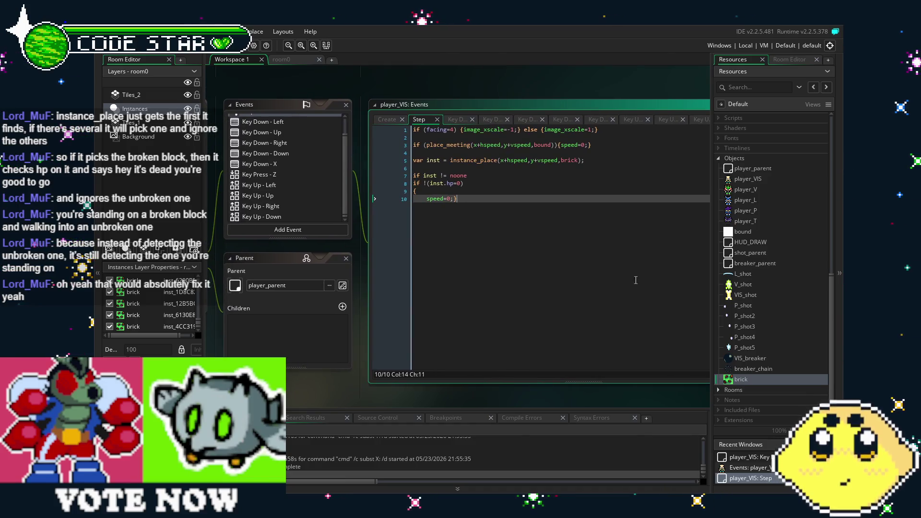
click(757, 380)
Step: Open the brick object, compare its Create (hp=3) and Step code, and place the caret after image_index=hp;
double_click(757, 380)
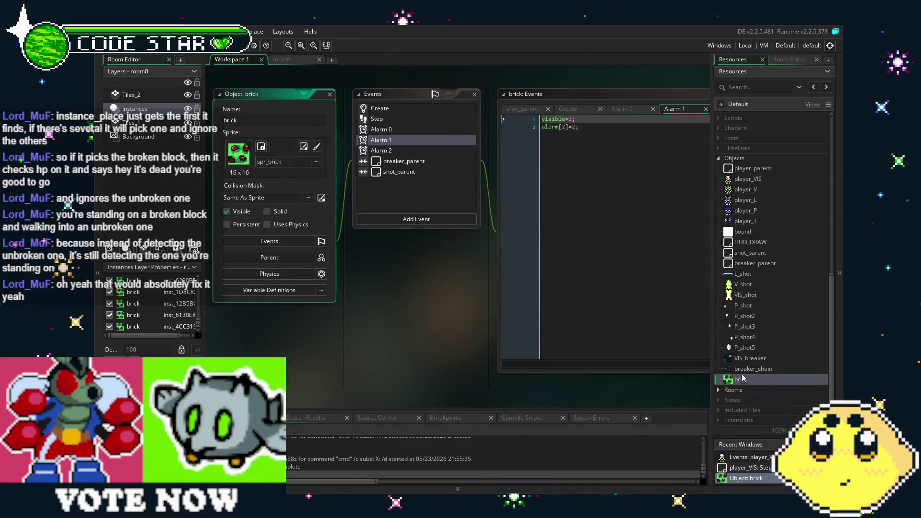
click(378, 107)
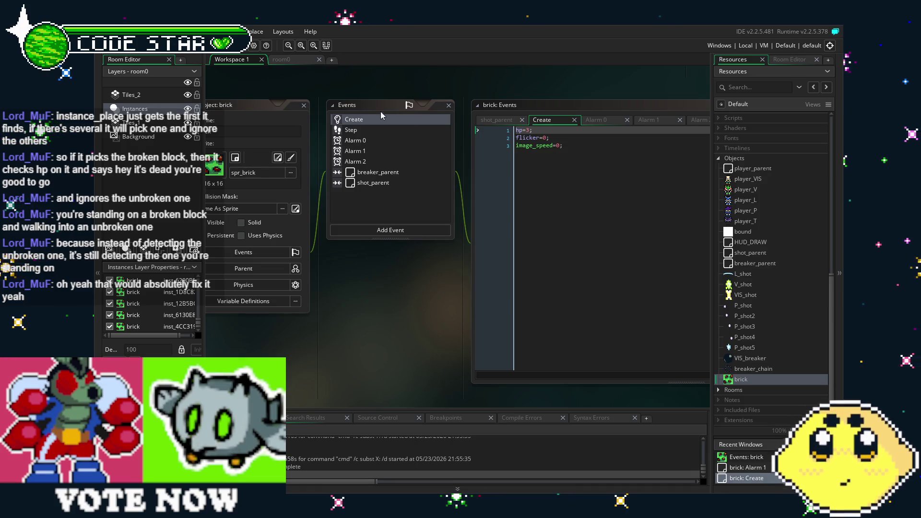
click(373, 130)
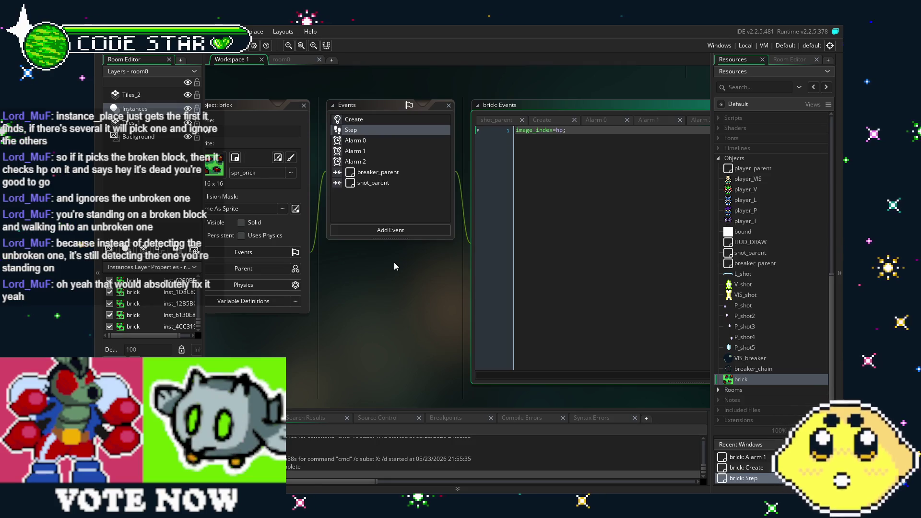
click(359, 121)
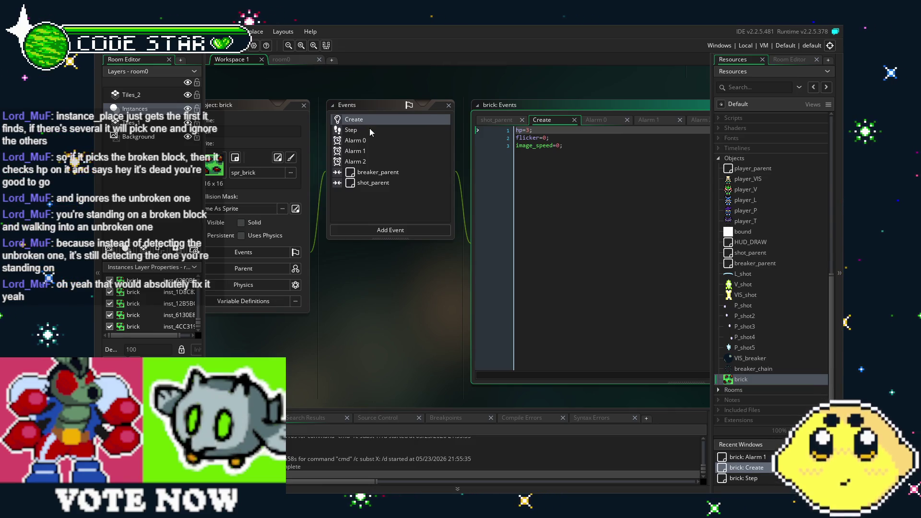
click(372, 130)
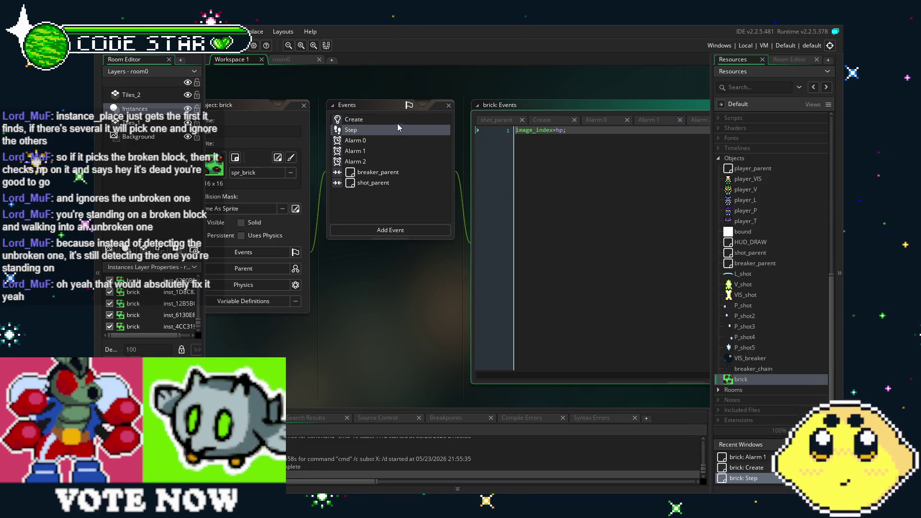
click(382, 121)
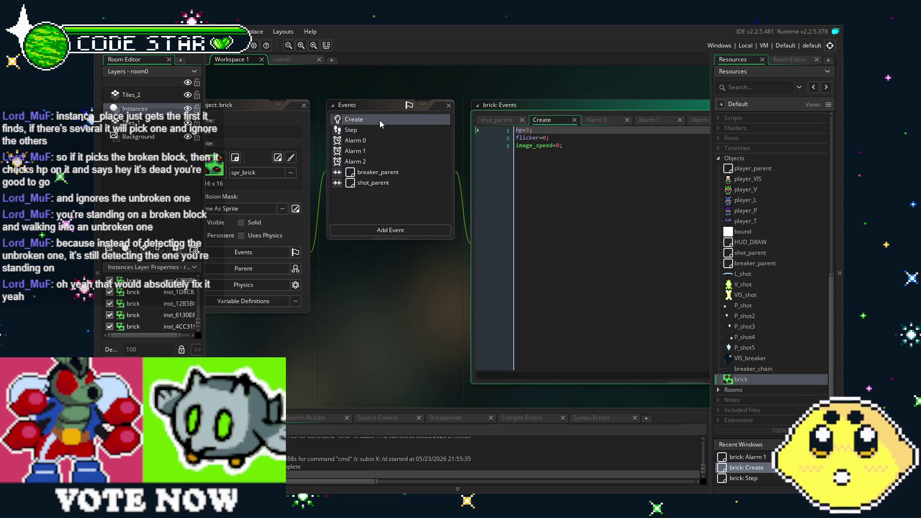
click(393, 130)
click(612, 244)
Step: Add if (hp=0) {instance_destroy();} below image_index=hp;, save with Ctrl+S, and run the game
key(Return)
key(Return)
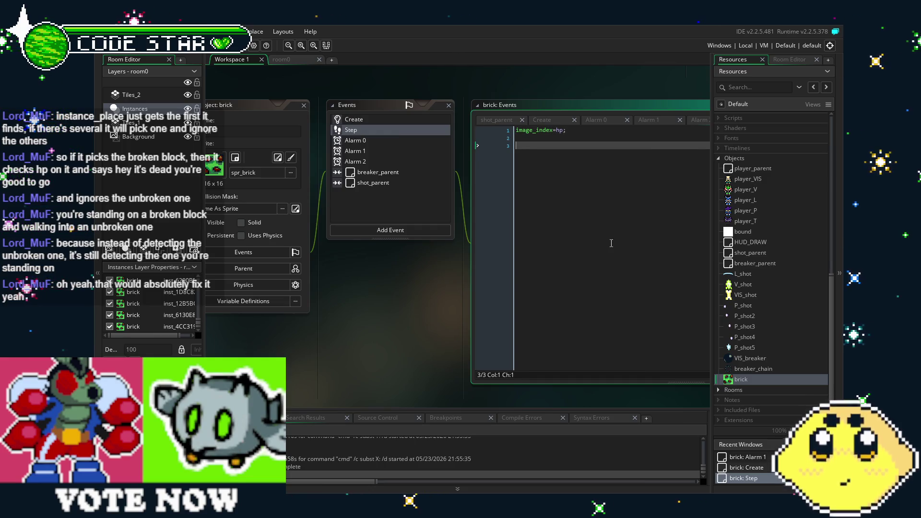
text(if h)
key(BackSpace)
text((hp)
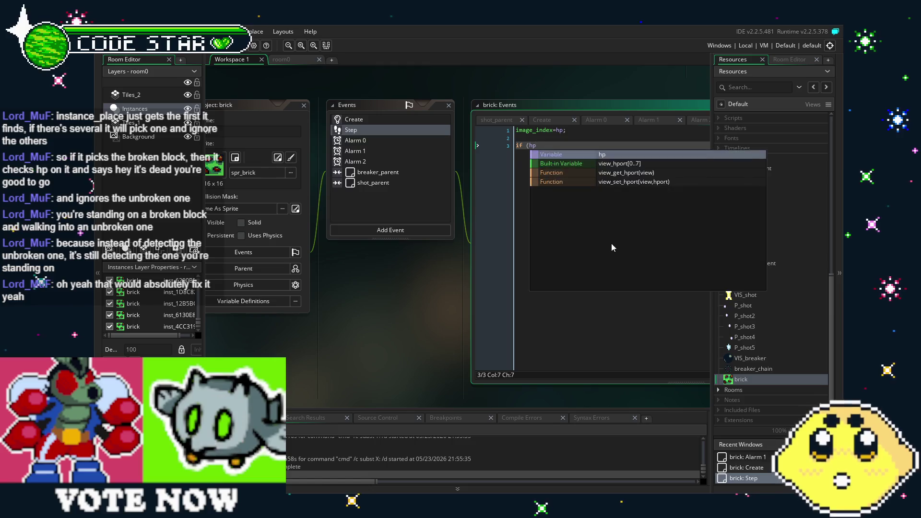
text(=0) {instance_destroy();)
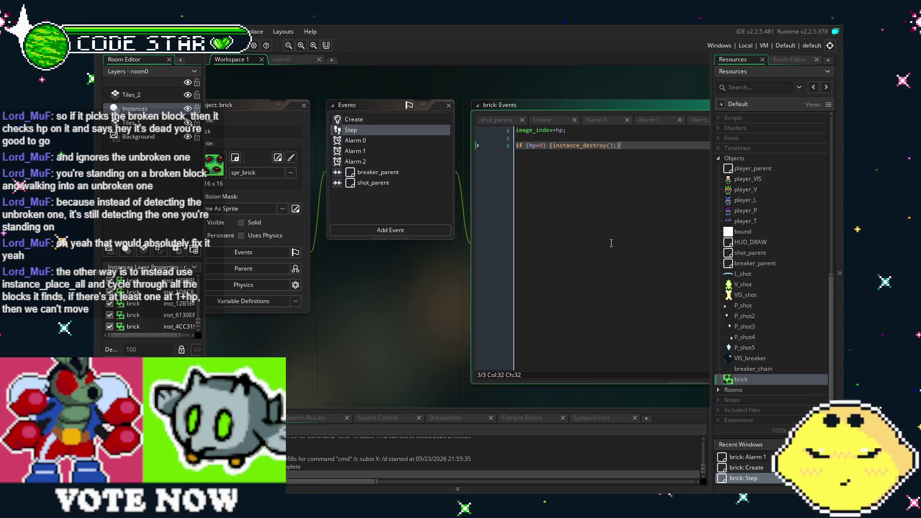
key(ctrl+s)
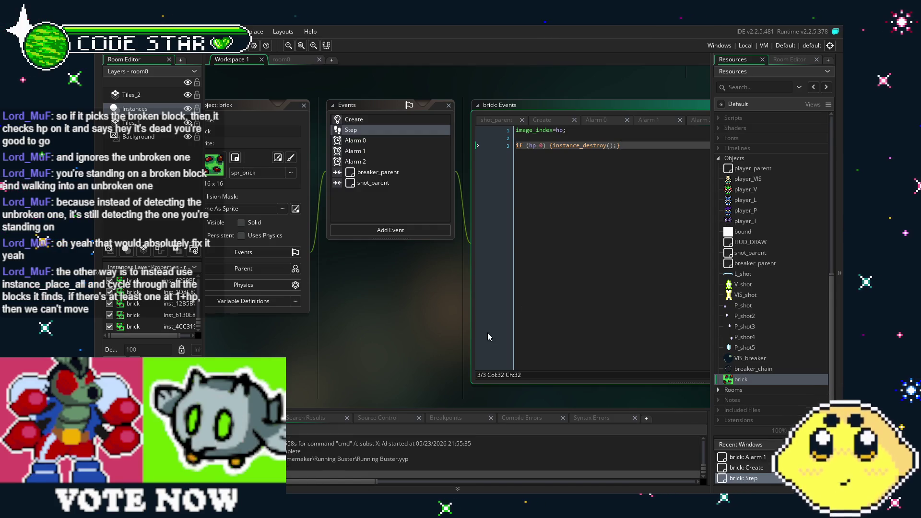
click(210, 53)
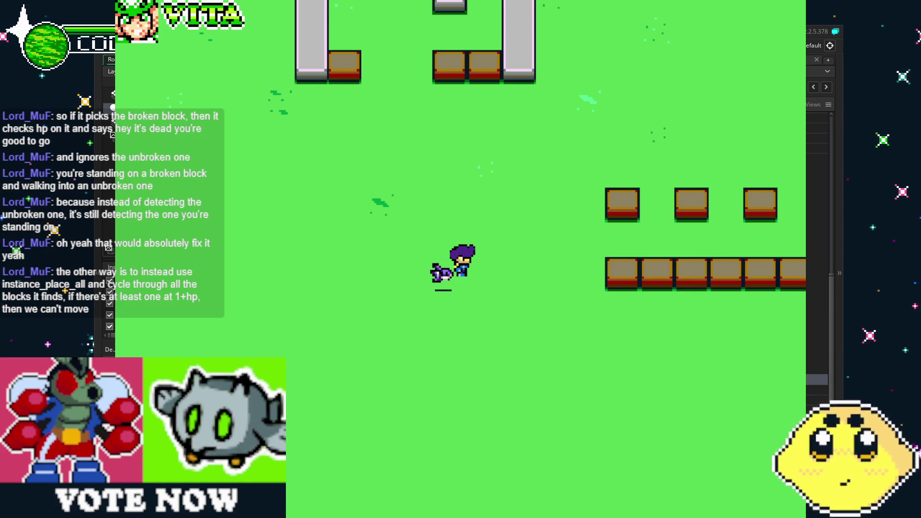
Step: Walk right along the lower brick row, shooting blocks apart and destroying the cracked block above
key(Down)
key(Right)
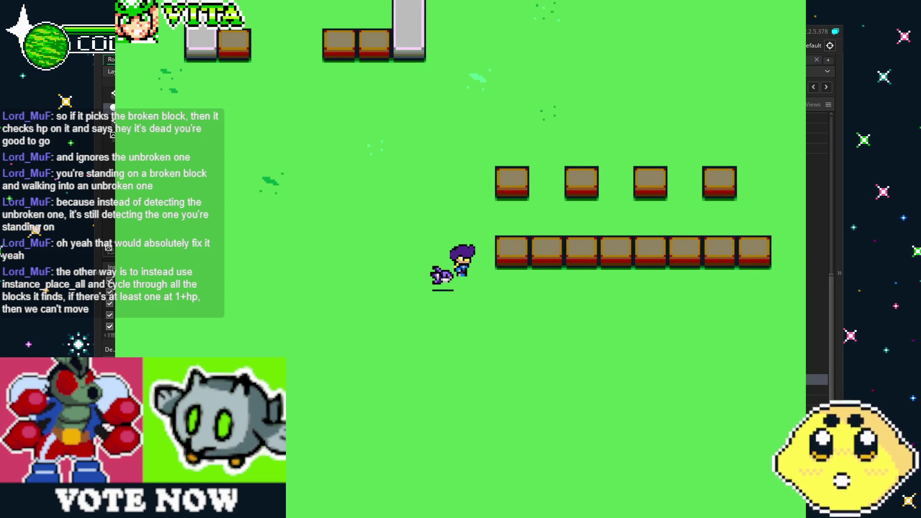
key(Right)
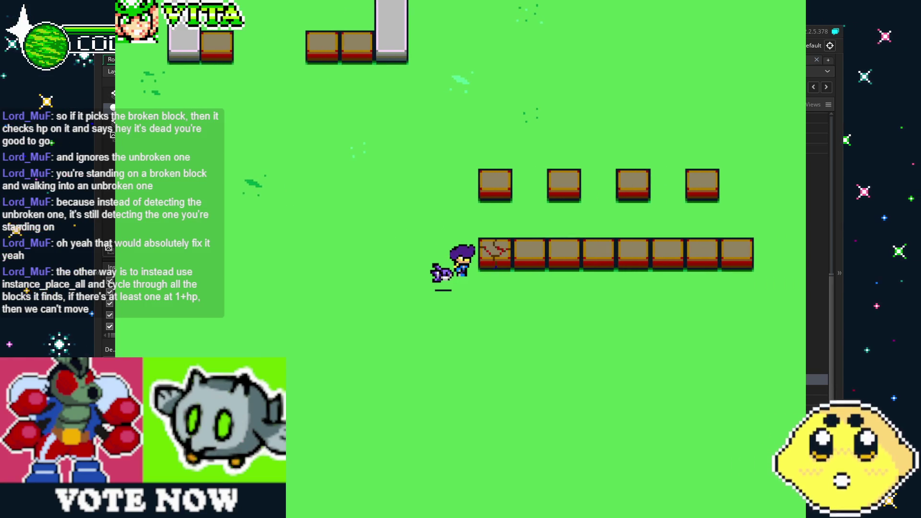
key(Right)
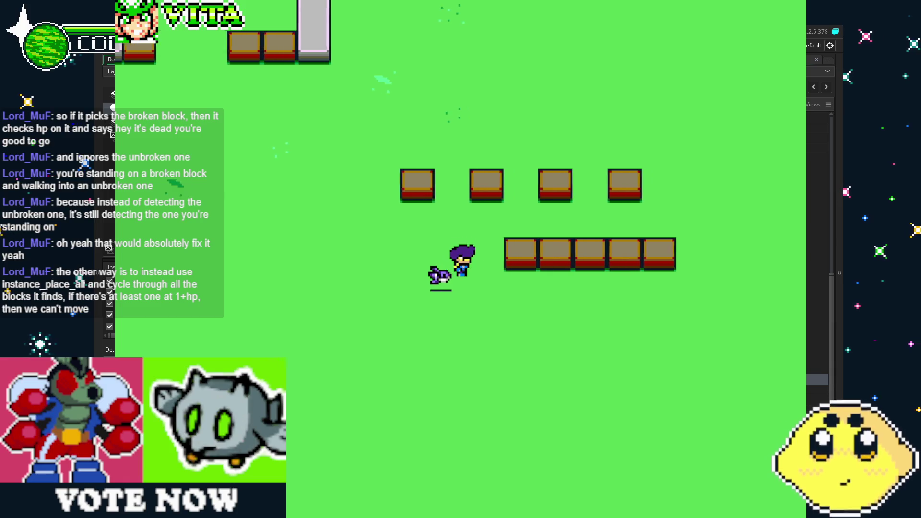
key(Right)
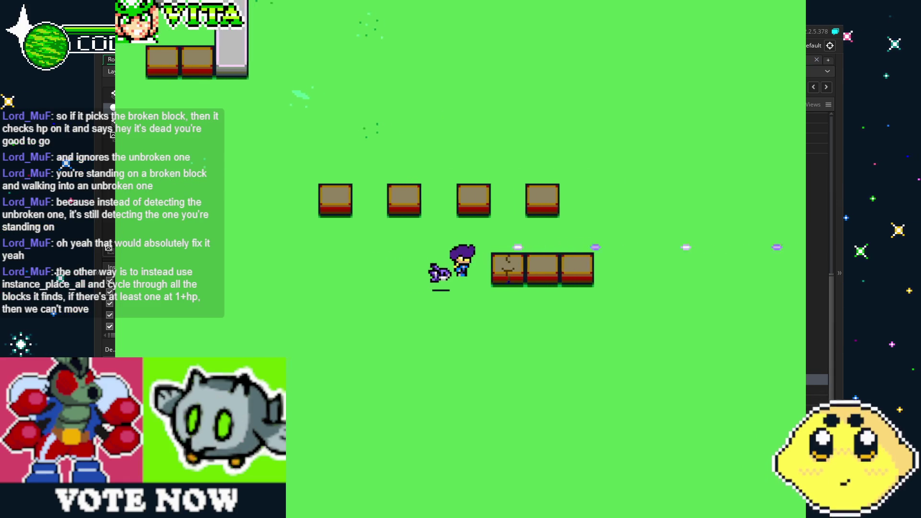
key(Right)
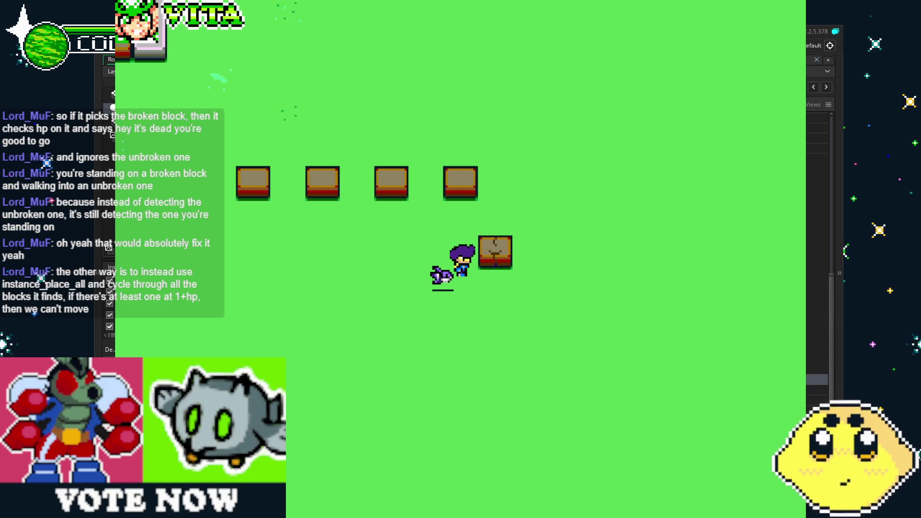
key(Right)
key(Up)
key(Up)
key(Left)
key(Down)
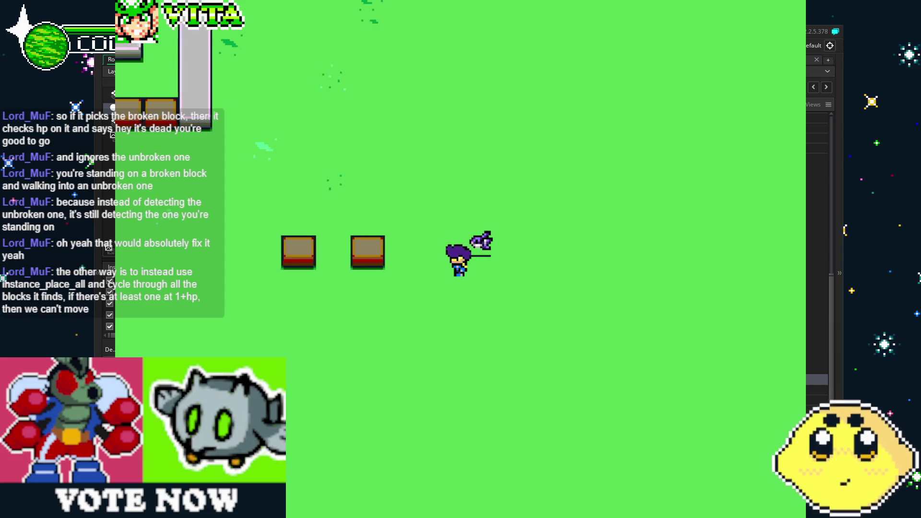
key(Left)
key(Left)
Step: Move up into the brick enclosure, shooting blocks above and below, then close the game
key(Up)
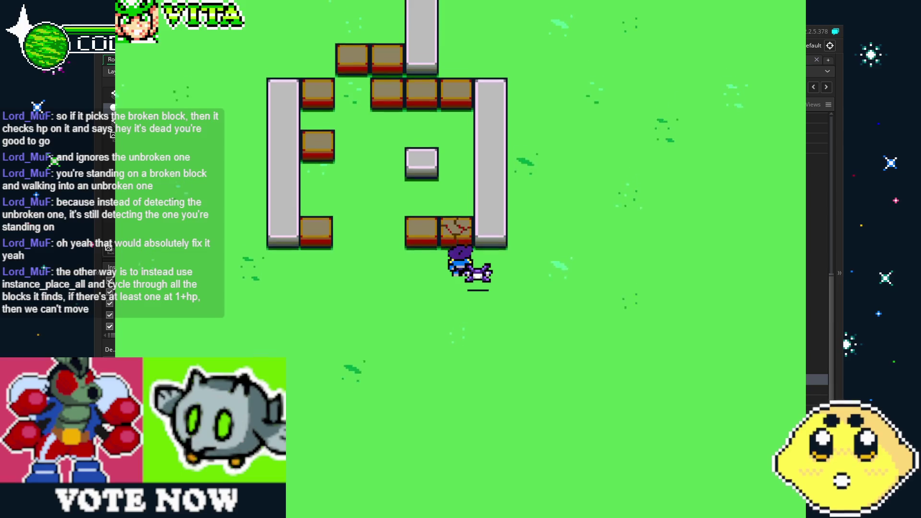
key(Up)
key(Left)
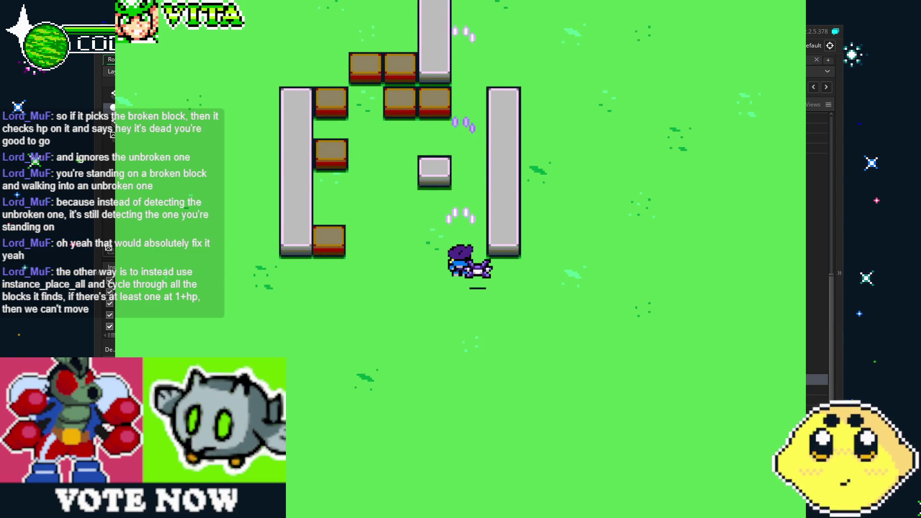
key(Left)
key(Up)
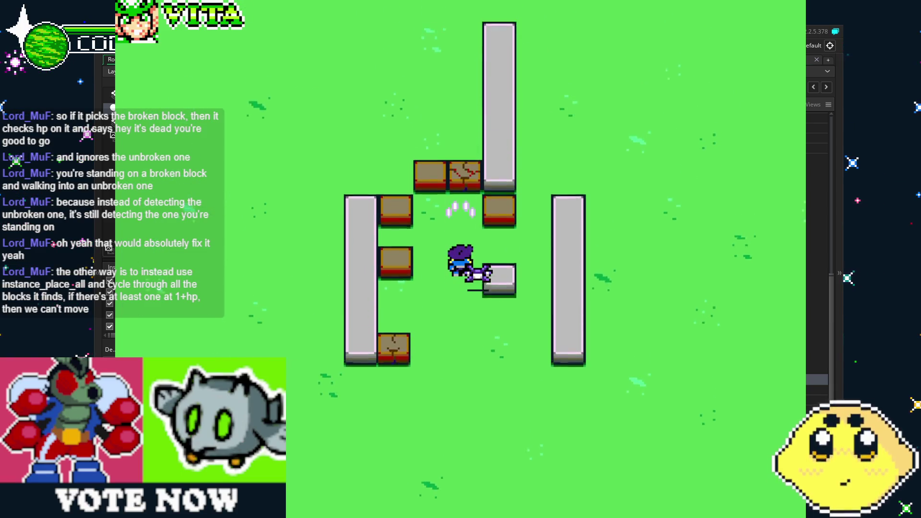
key(Up)
key(Up)
key(Left)
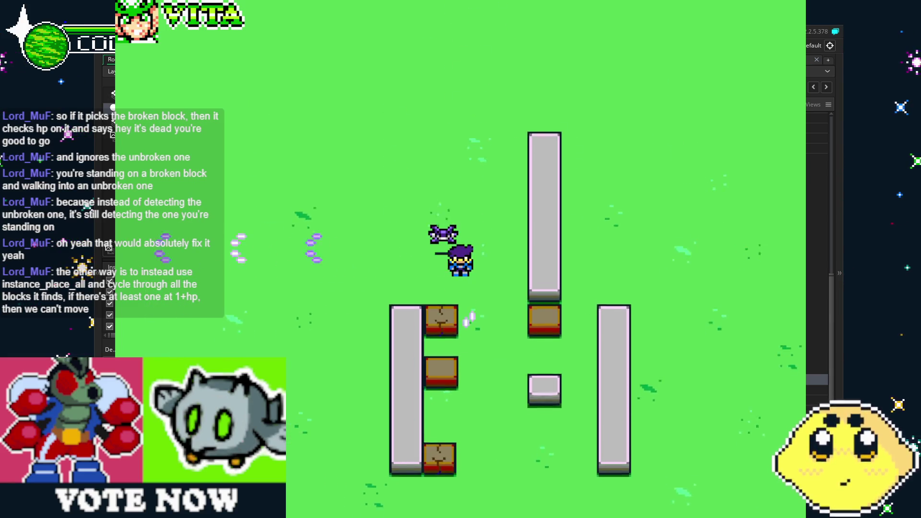
key(Down)
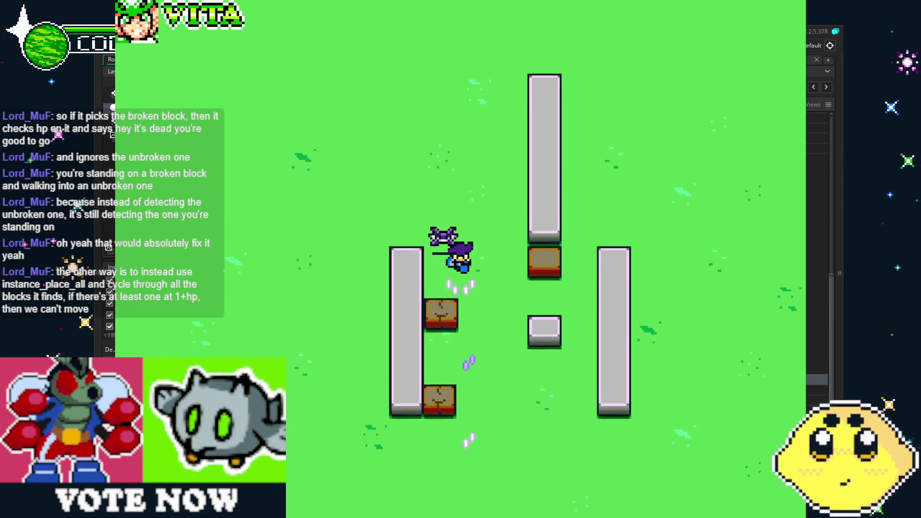
key(Down)
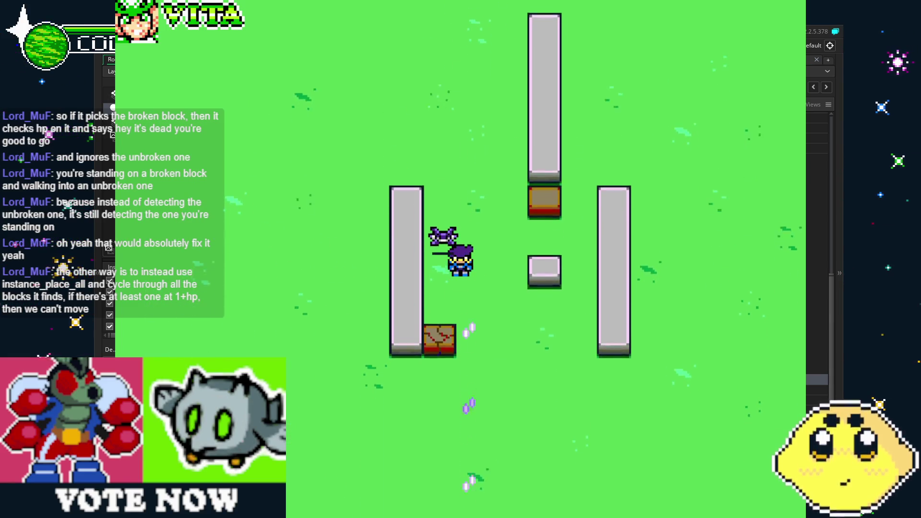
key(Up)
key(Right)
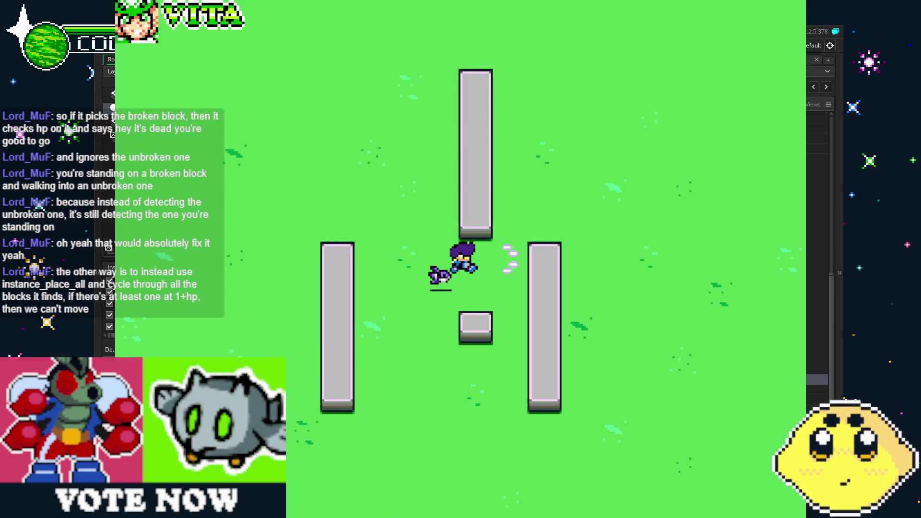
key(Down)
key(Left)
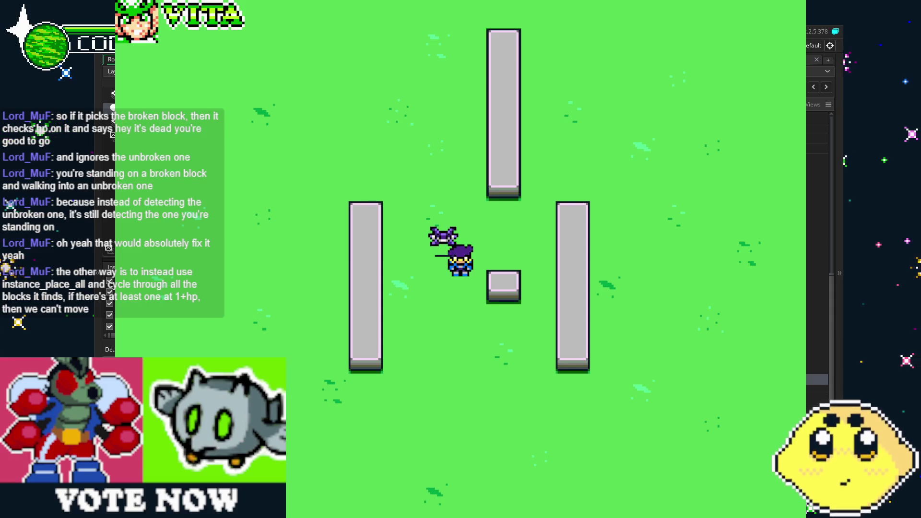
key(Escape)
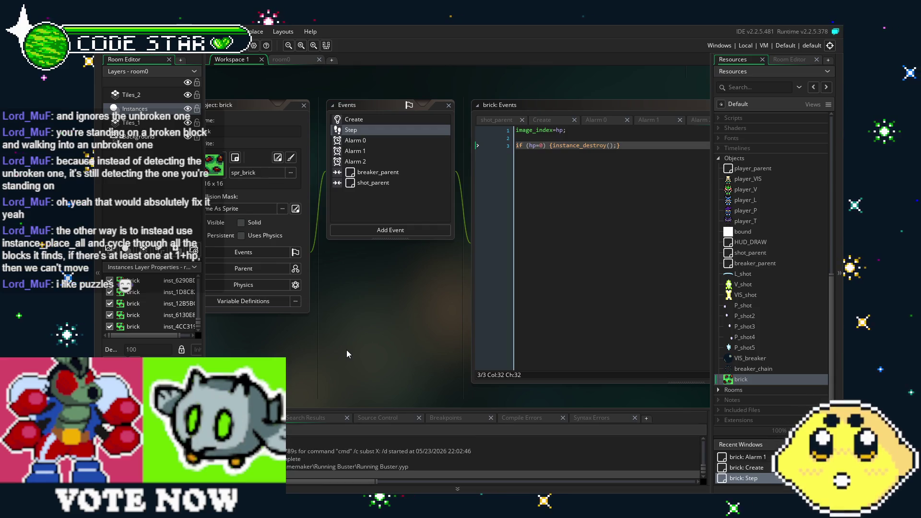
Step: Pan the workspace and check the brick's Create and Step event code
mouse_move(334, 354)
mouse_down()
mouse_move(373, 353)
mouse_move(329, 353)
mouse_up()
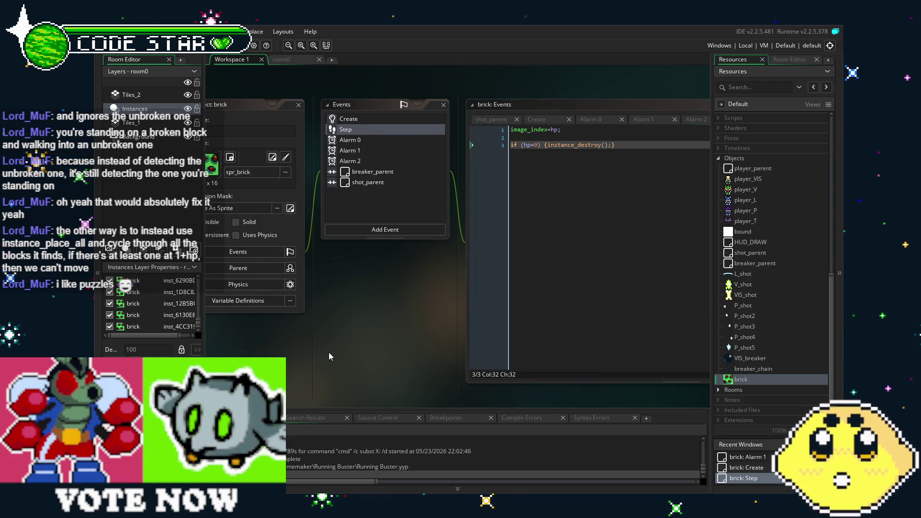
drag(346, 349, 370, 348)
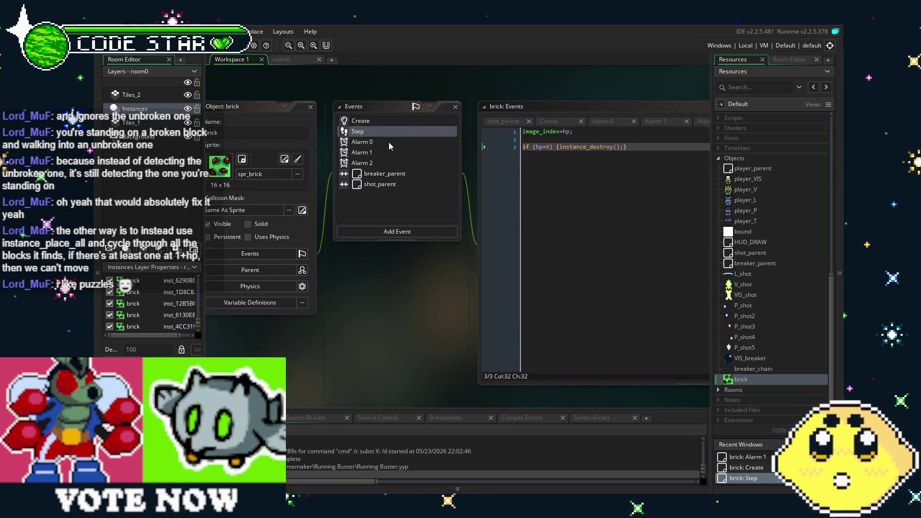
mouse_move(369, 285)
mouse_down()
mouse_move(331, 326)
mouse_move(311, 308)
mouse_up()
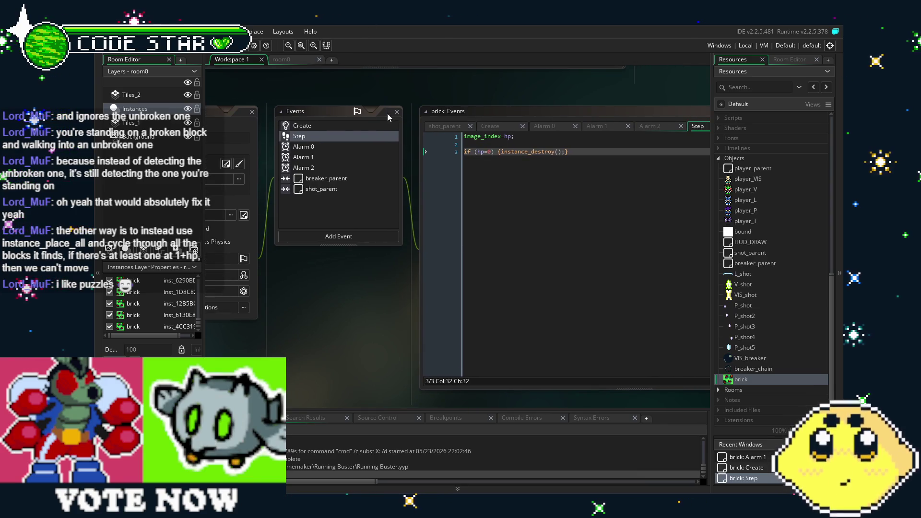
click(317, 125)
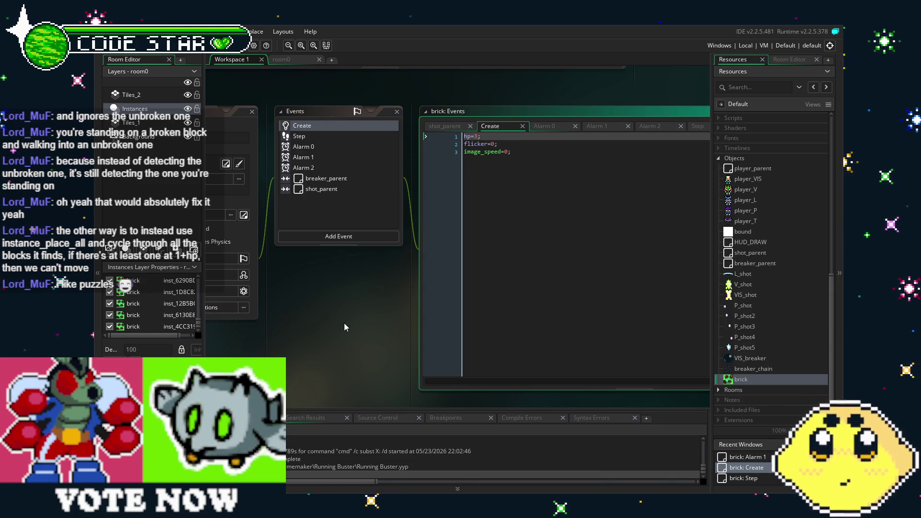
click(336, 137)
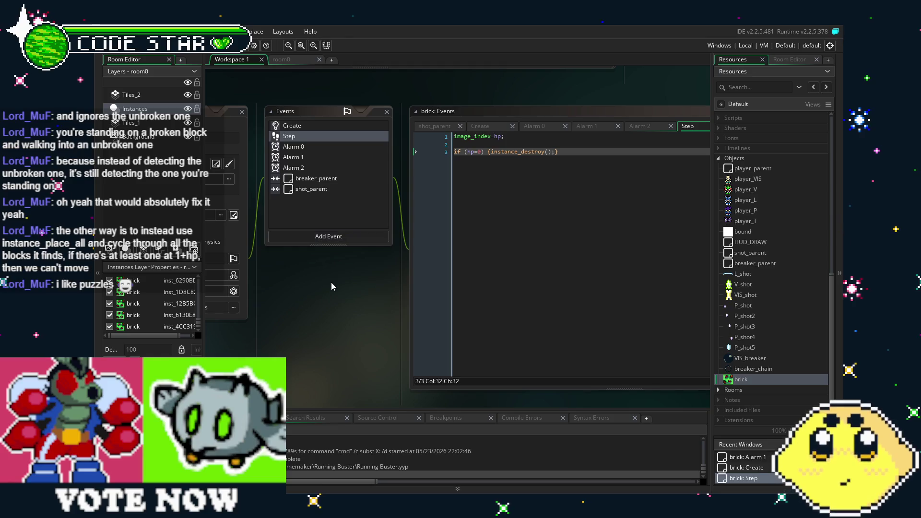
Step: Review the brick's shot_parent, breaker_parent collision and Alarm 0–2 events, returning to Step
drag(331, 282, 371, 284)
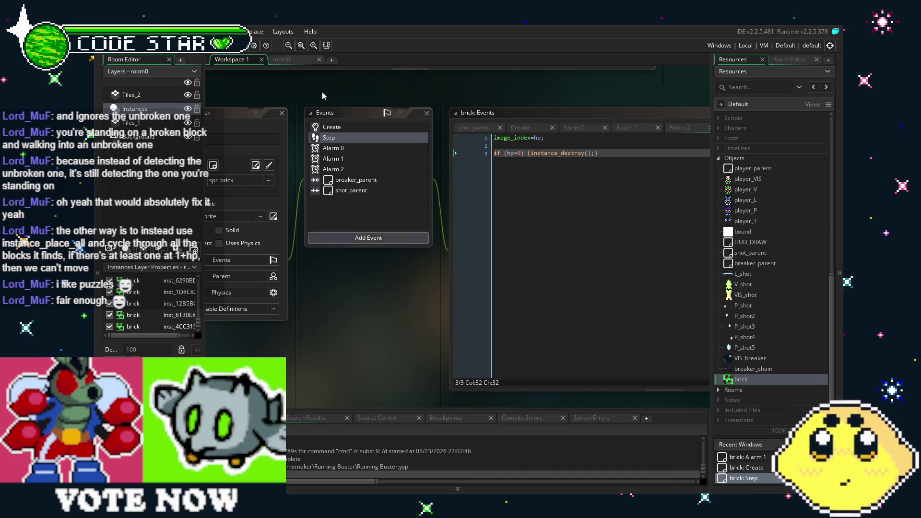
drag(373, 323, 398, 299)
click(392, 167)
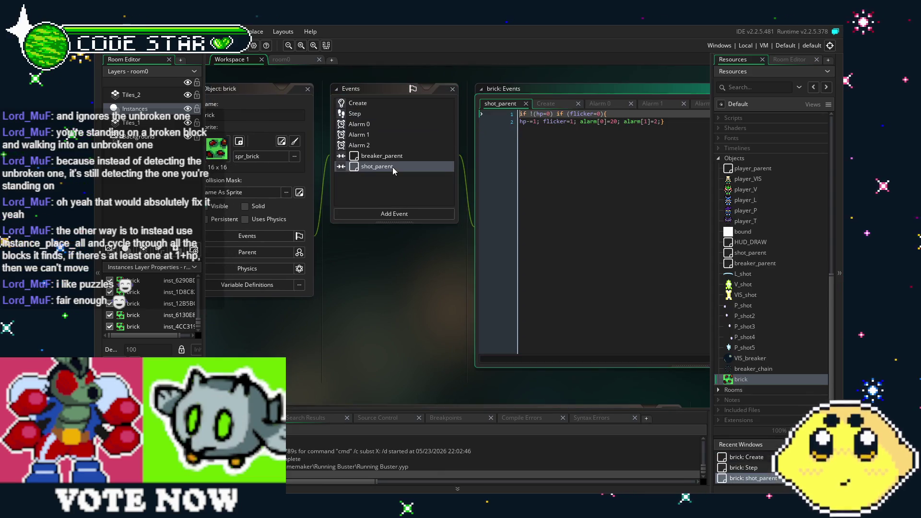
click(393, 156)
click(393, 144)
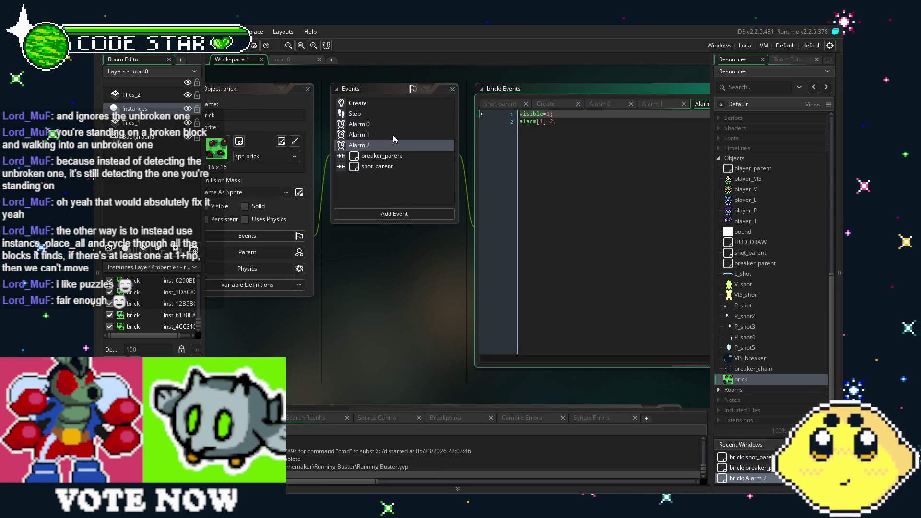
click(393, 135)
click(396, 124)
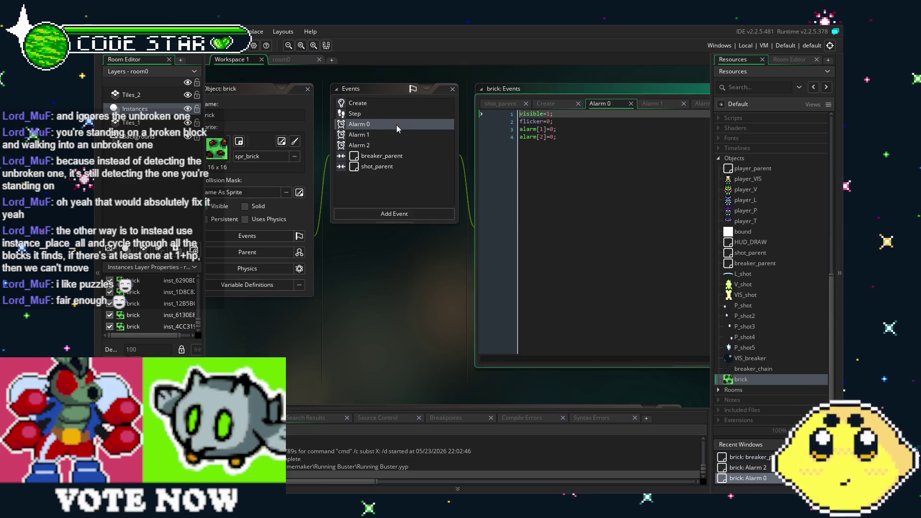
click(398, 117)
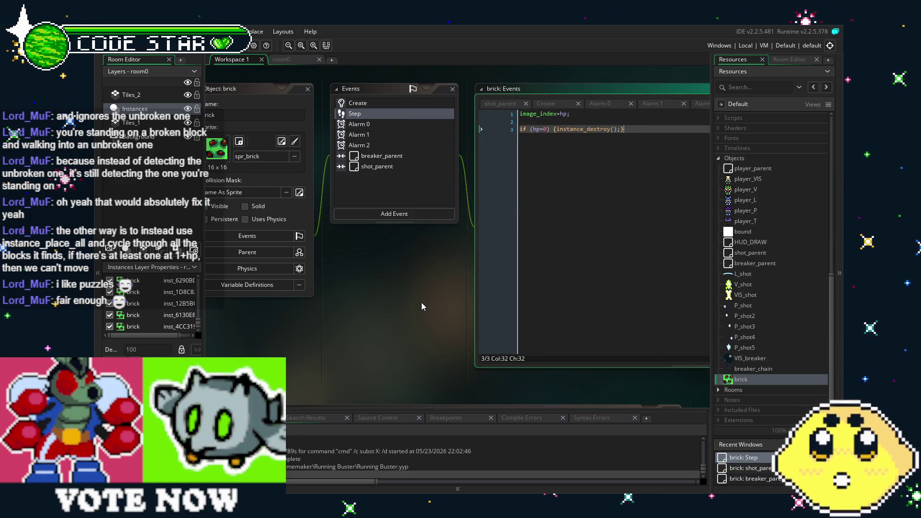
Step: Revisit Alarm 2, the collision events and Create (hp=3, flicker=0, image_speed=0), then open player_P
drag(422, 303, 391, 298)
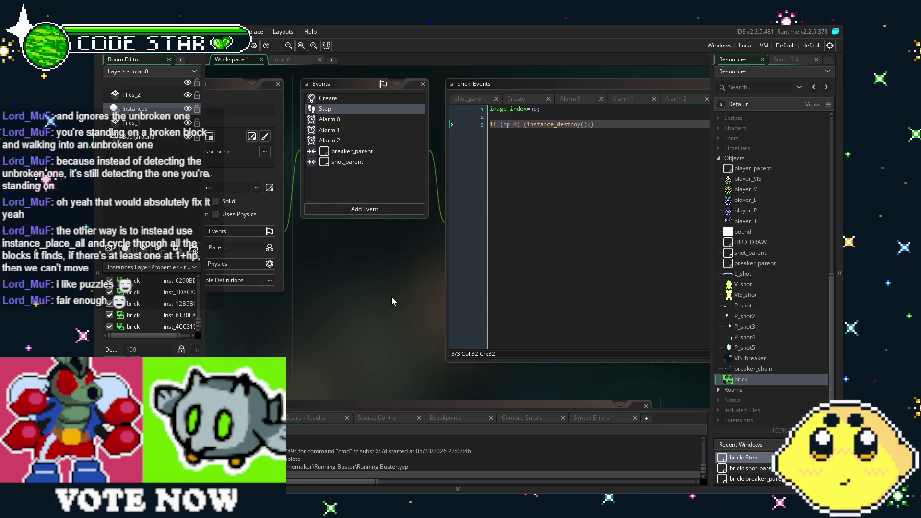
drag(392, 297, 401, 300)
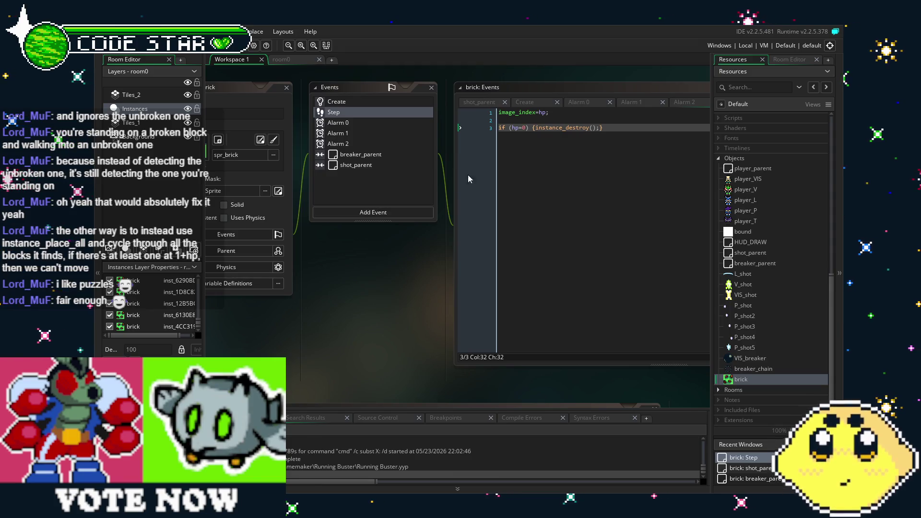
scroll(752, 363, down, 2)
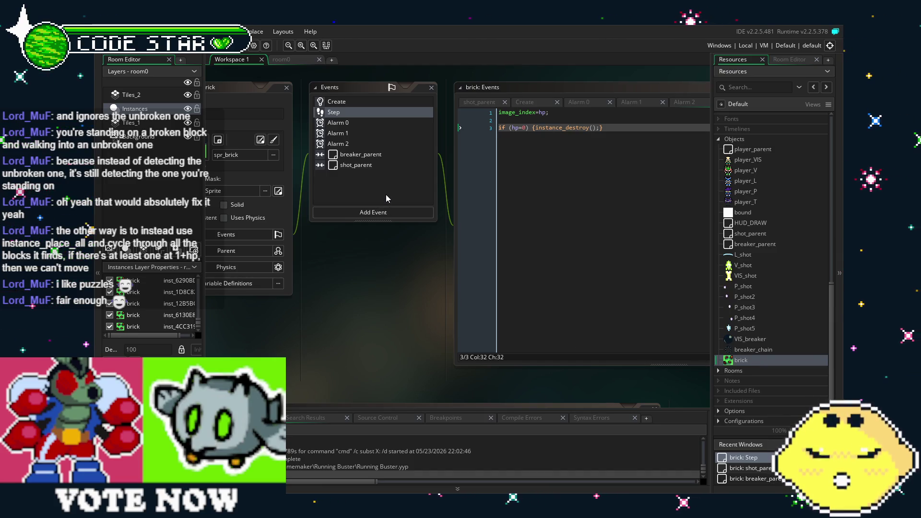
click(376, 146)
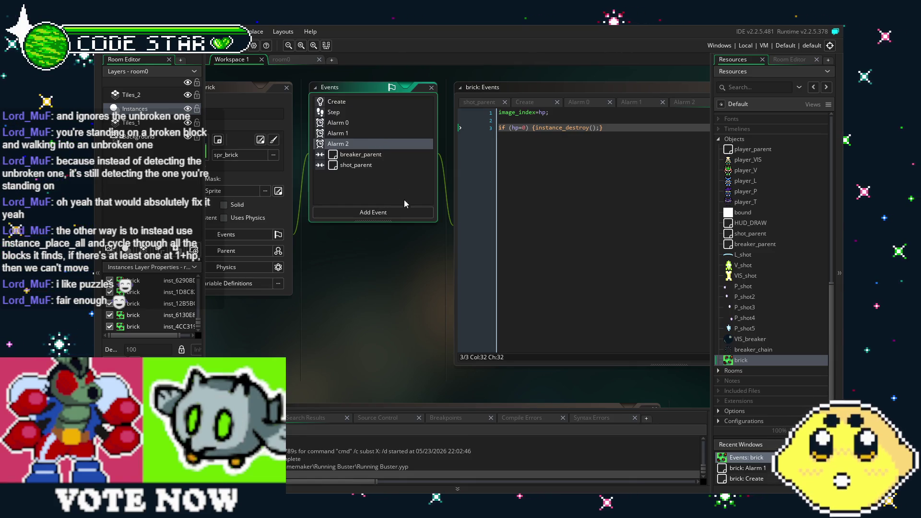
drag(373, 264, 360, 265)
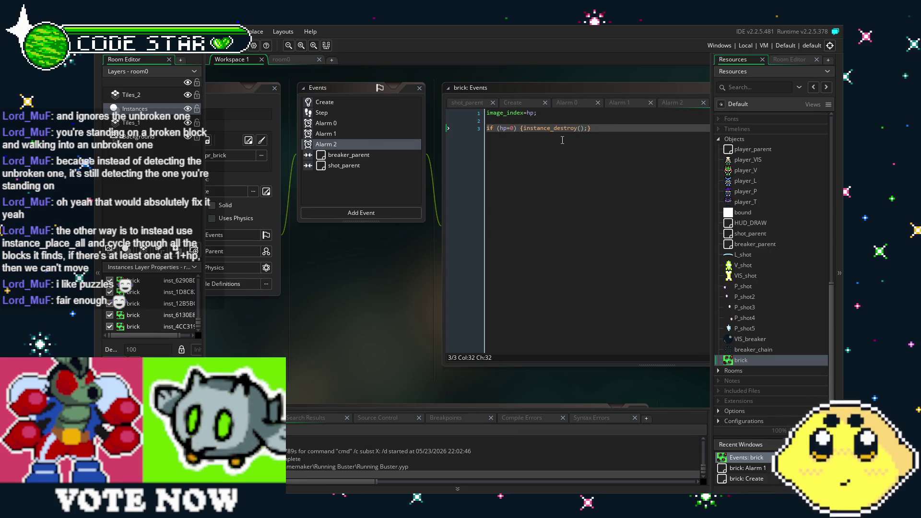
click(385, 157)
click(394, 163)
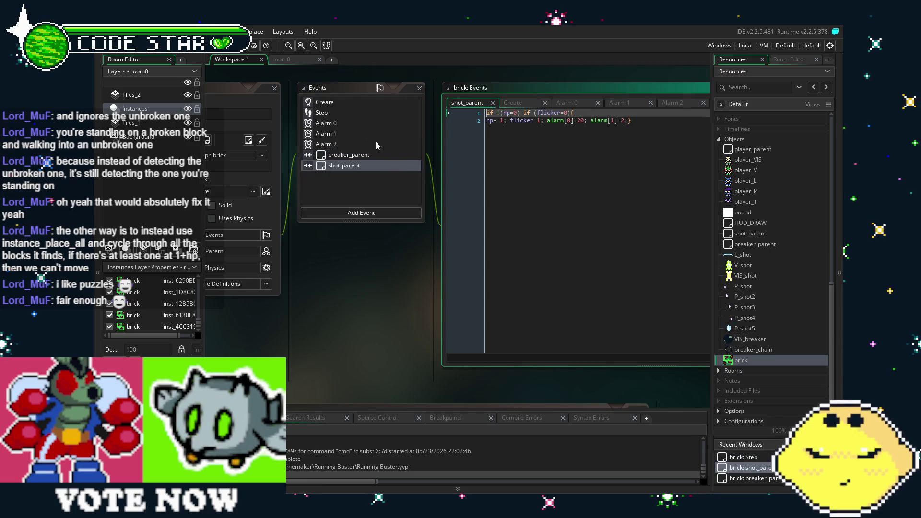
click(338, 103)
drag(390, 330, 484, 339)
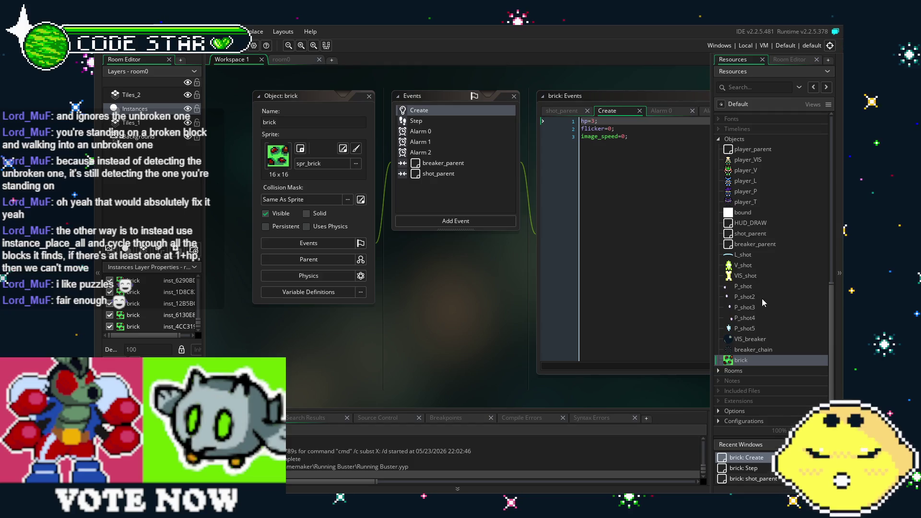
double_click(750, 193)
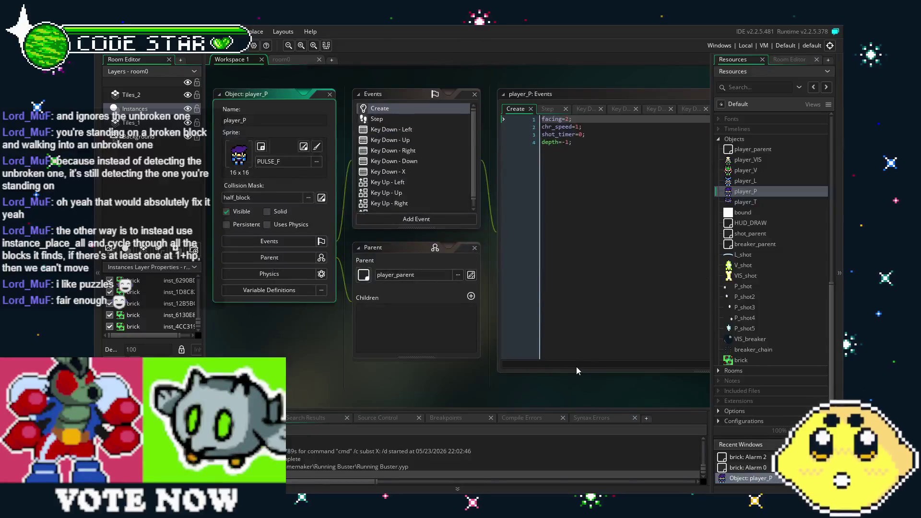
Step: Show player_P's Key Down - X shooting code and select its first six lines
scroll(384, 172, down, 1)
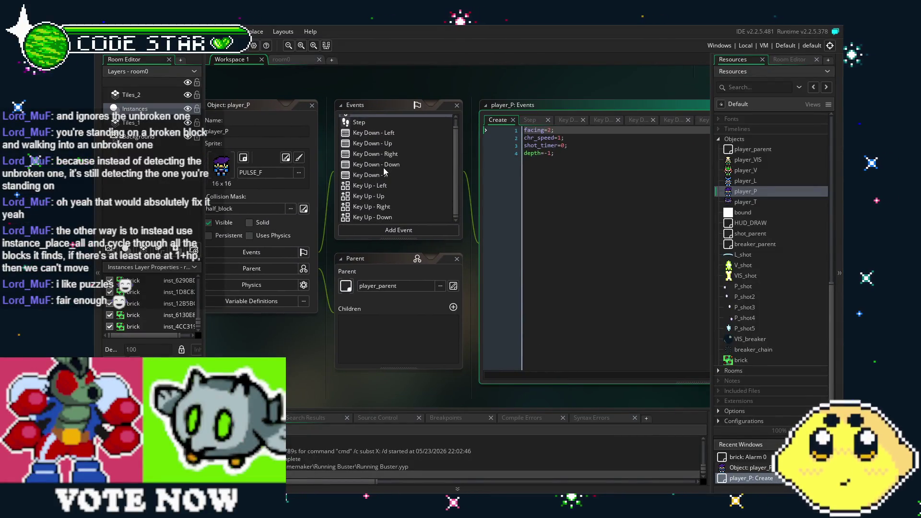
scroll(383, 172, up, 1)
click(378, 130)
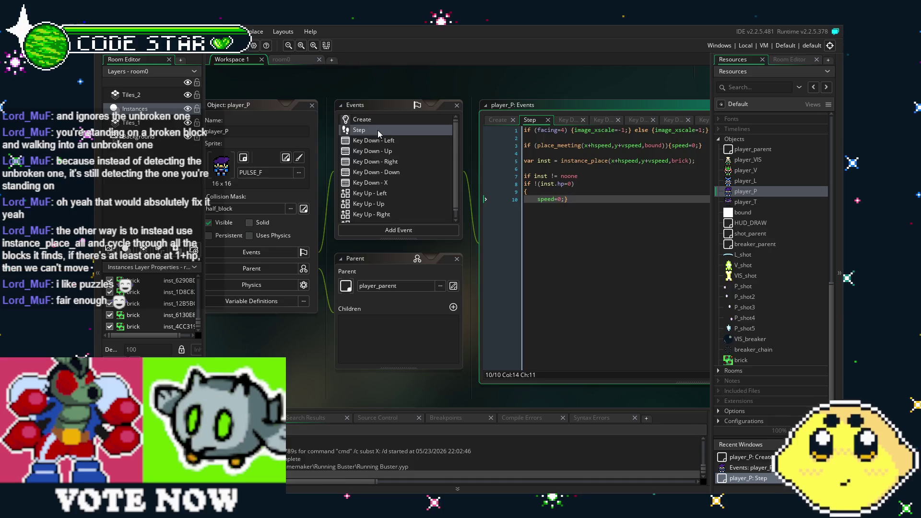
click(391, 183)
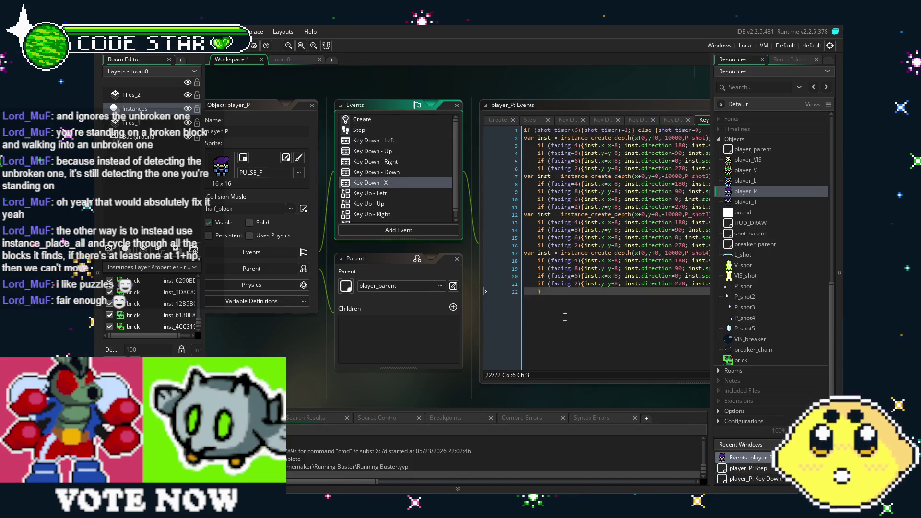
click(565, 317)
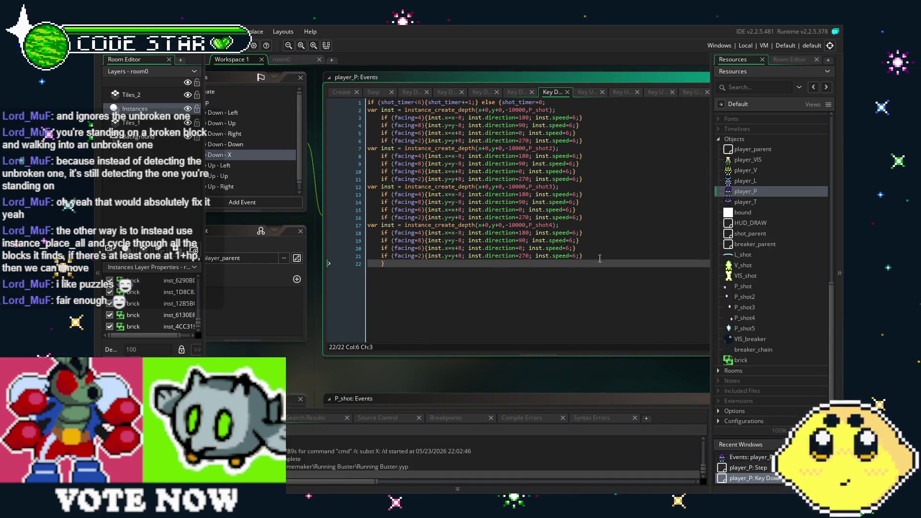
drag(591, 141, 336, 85)
key(ctrl+c)
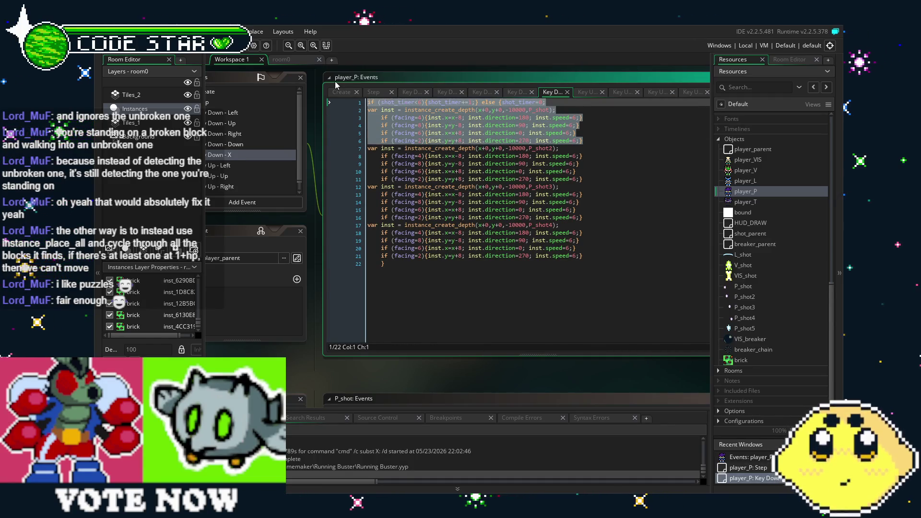
Step: Paste the copied shooting block at the end and rename its condition timer to shot_timer2
click(436, 277)
key(Return)
key(Return)
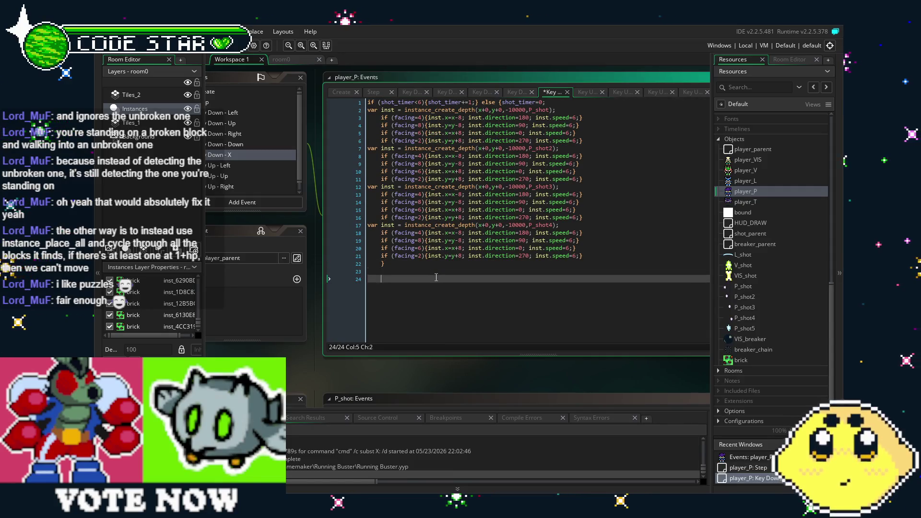
key(ctrl+v)
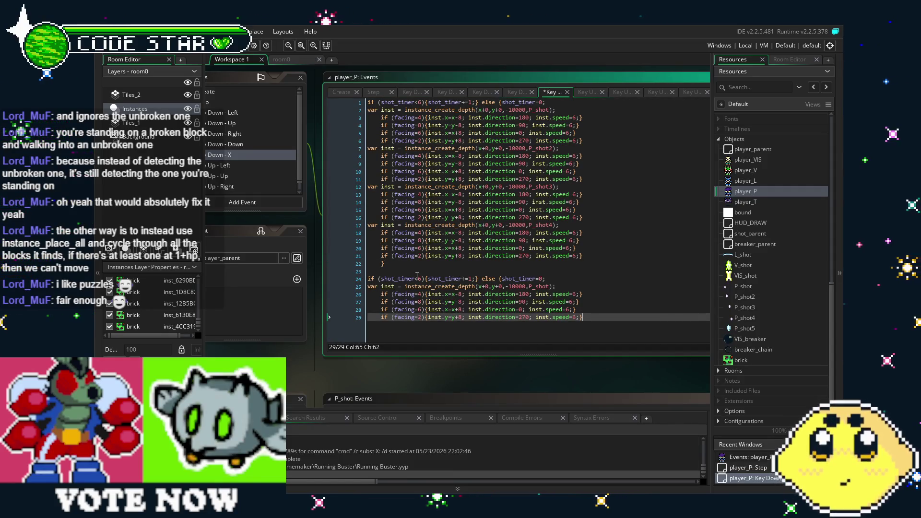
click(417, 278)
text(3)
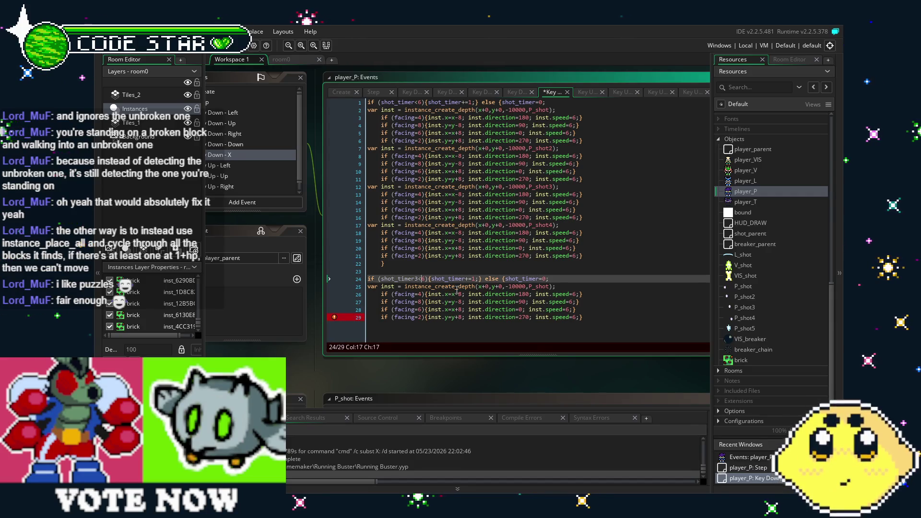
key(Left)
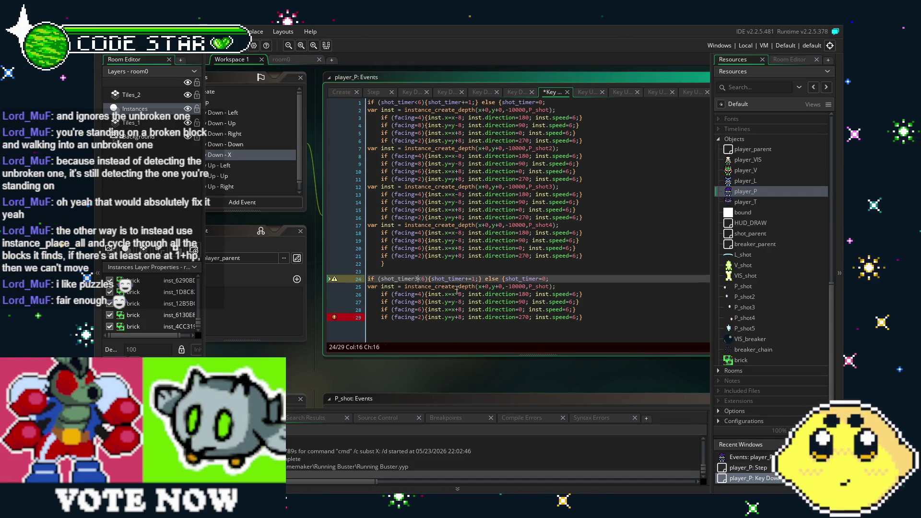
key(BackSpace)
text(2)
Step: Rename the increment and reset variables to shot_timer2 and add a closing line after the block
click(459, 280)
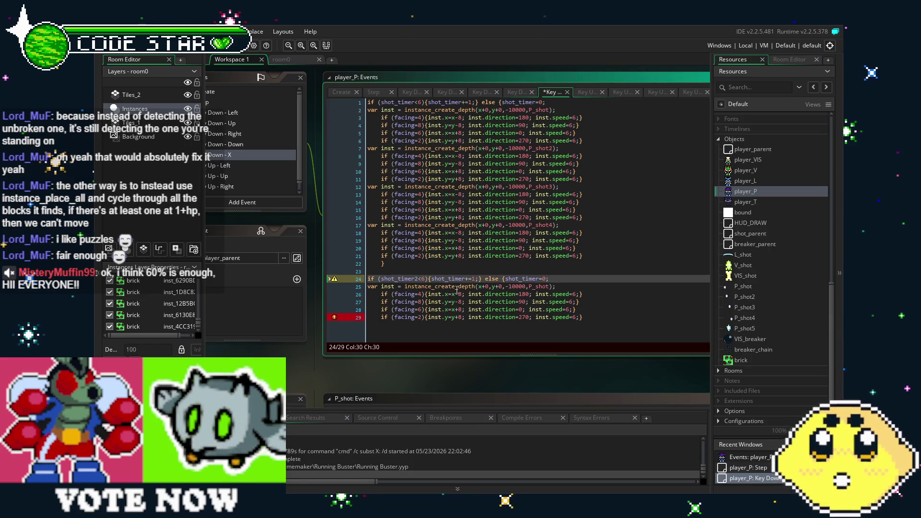
scroll(457, 290, down, 1)
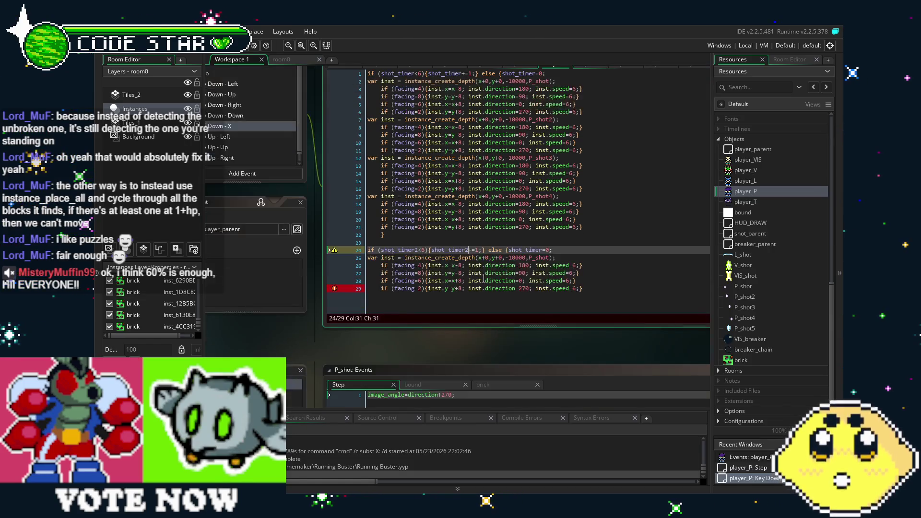
click(545, 250)
text(2)
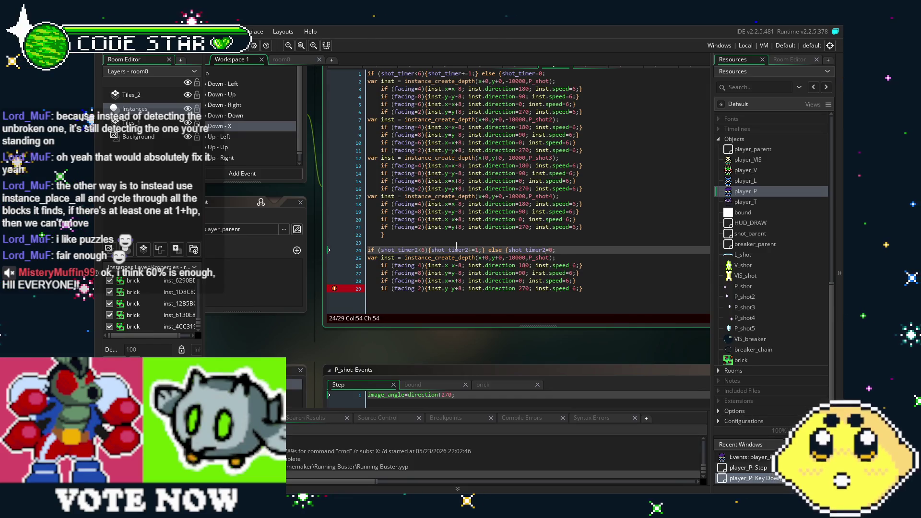
scroll(456, 246, down, 1)
click(615, 262)
key(Return)
text(})
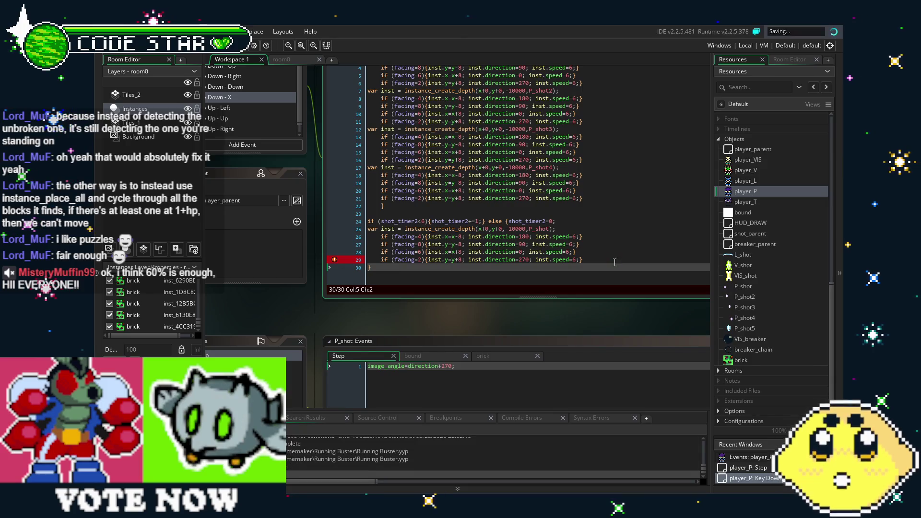
Step: Review the P_shot5 spawn lines and set the shot_timer2 limit on line 24 to 12
click(540, 248)
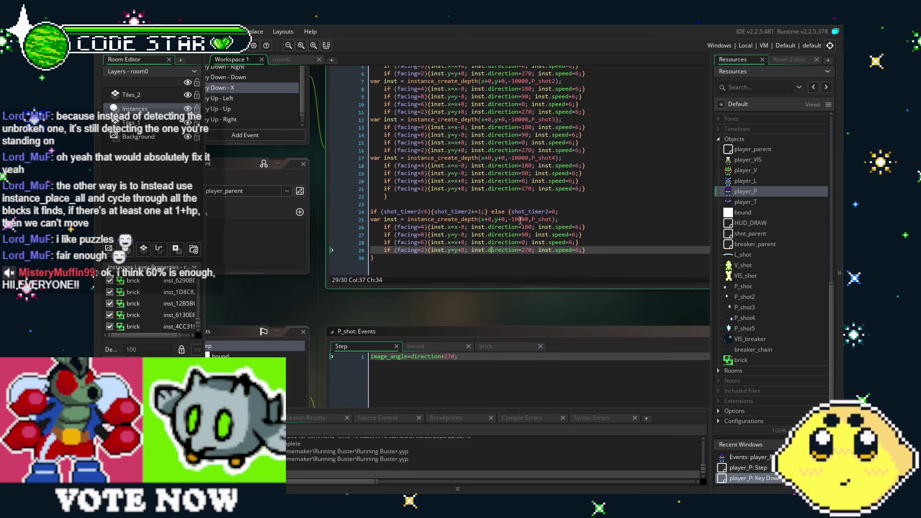
click(554, 220)
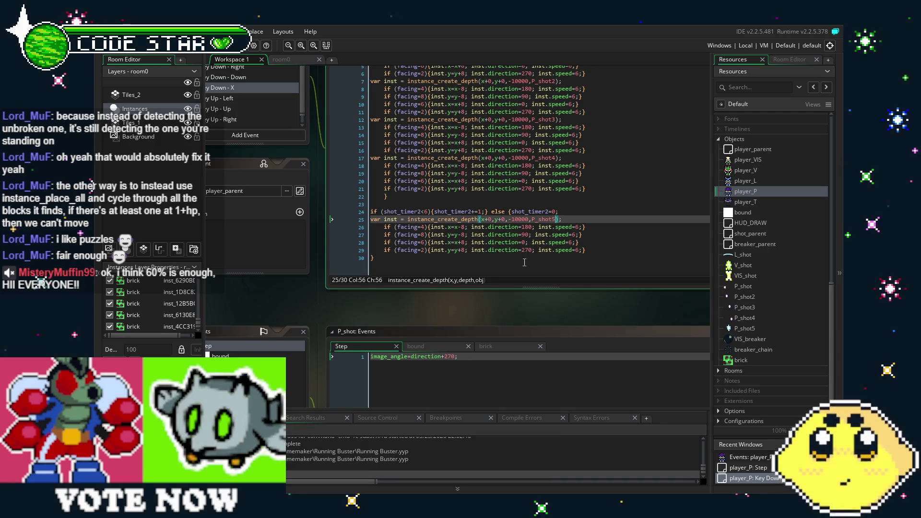
click(408, 258)
drag(409, 258, 428, 257)
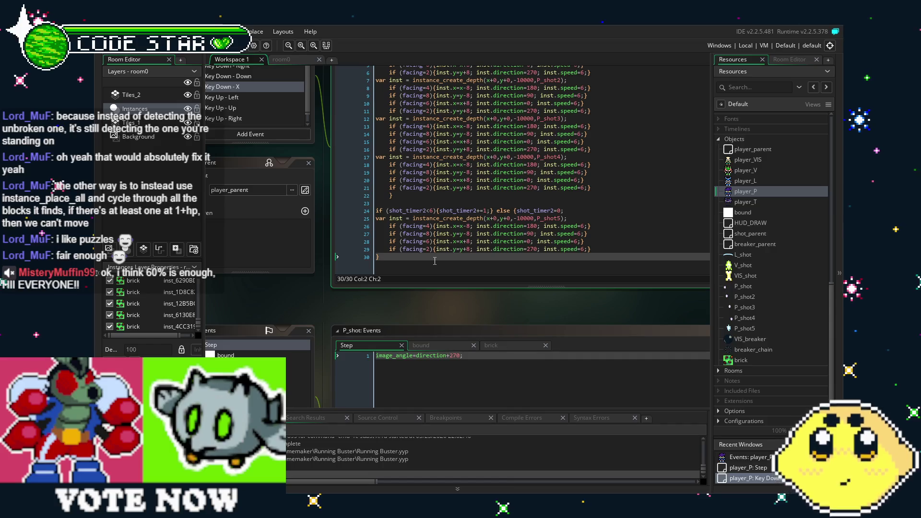
click(465, 225)
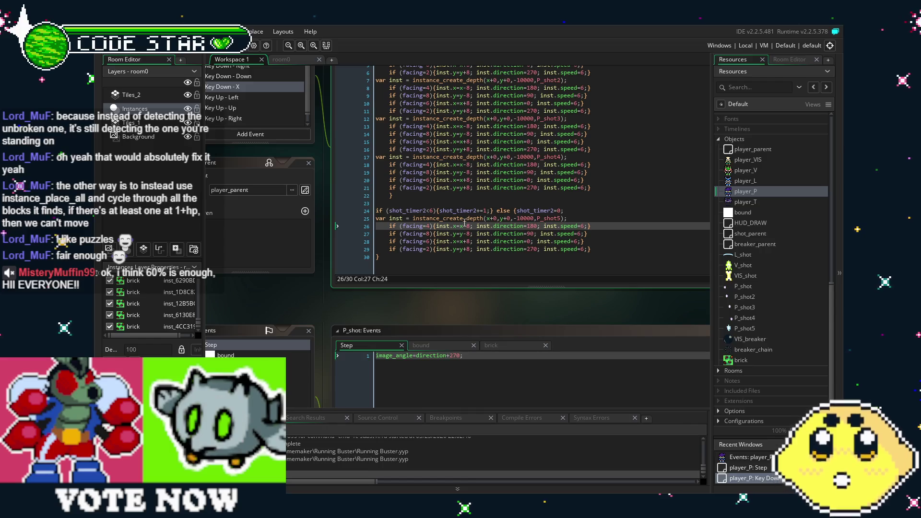
click(461, 263)
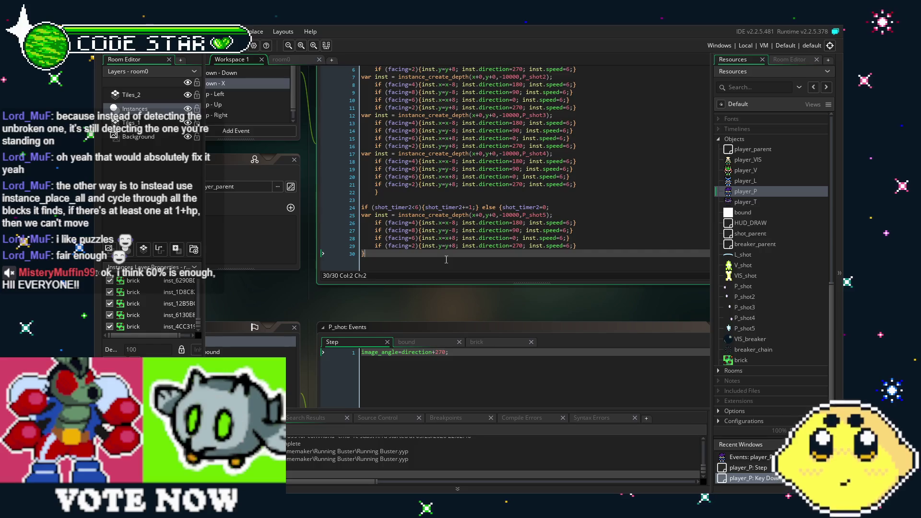
click(416, 215)
click(418, 207)
text(6)
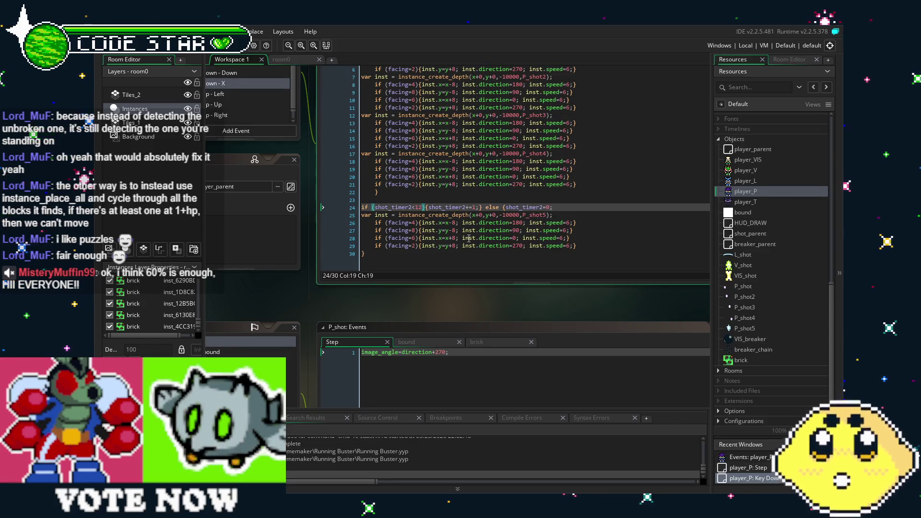
click(501, 259)
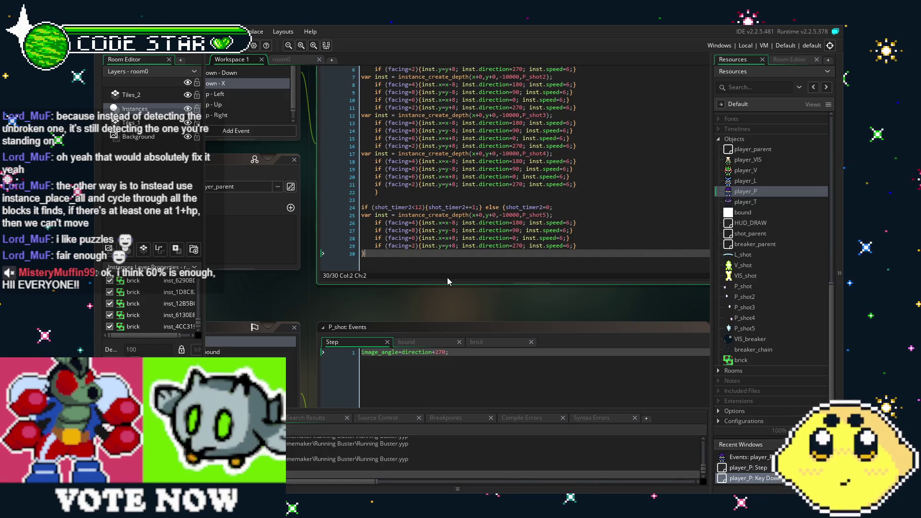
drag(437, 310, 455, 313)
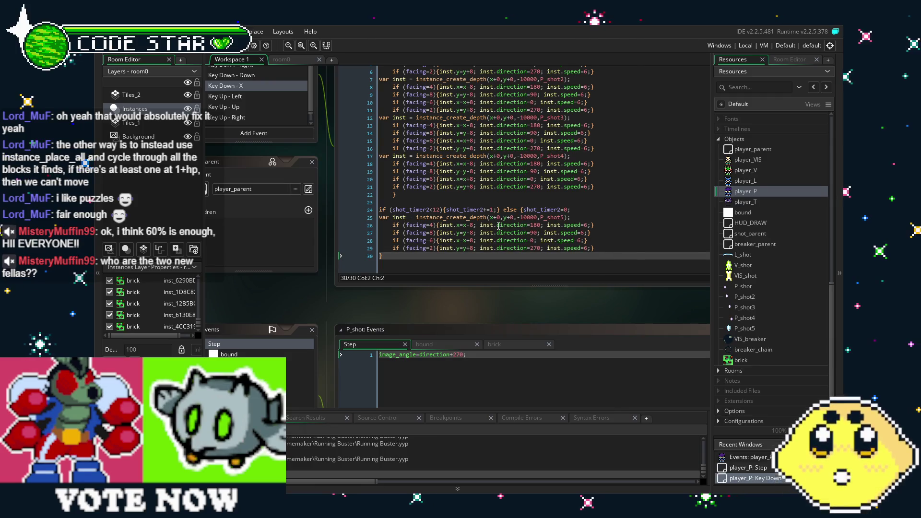
mouse_move(301, 226)
mouse_down()
mouse_move(338, 288)
mouse_move(372, 307)
mouse_move(352, 322)
mouse_up()
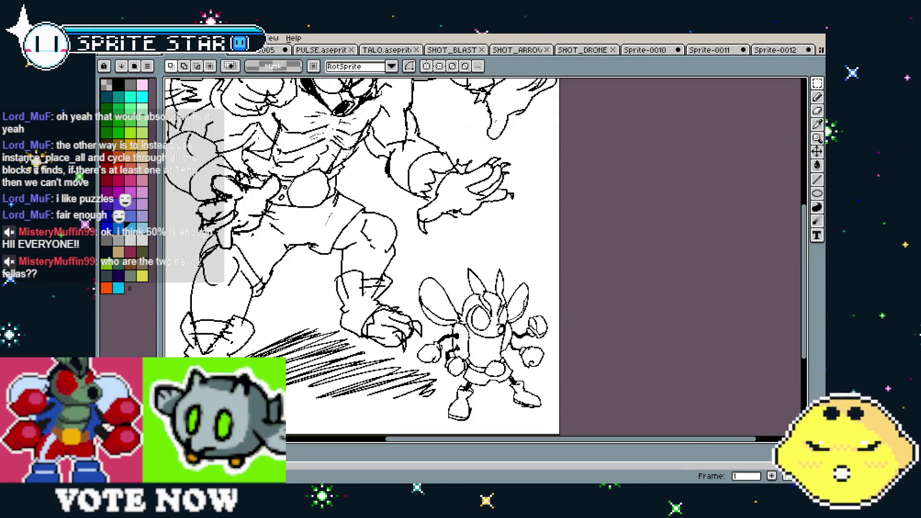
Step: Pan around the black-and-white line sketch to view the lower figure and bee character
mouse_move(354, 176)
mouse_down()
mouse_move(391, 206)
mouse_move(431, 276)
mouse_up()
drag(446, 315, 361, 204)
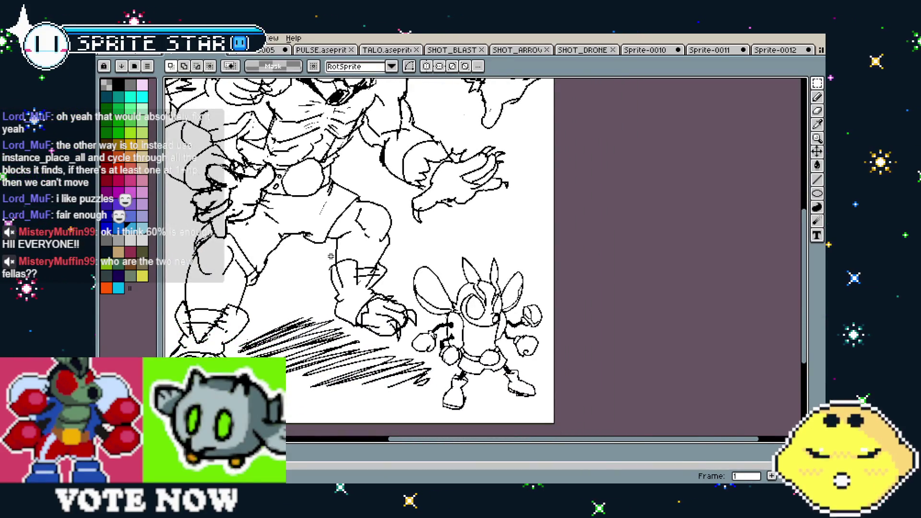
mouse_move(329, 256)
mouse_down()
mouse_move(380, 303)
mouse_move(401, 361)
mouse_up()
drag(347, 219, 345, 242)
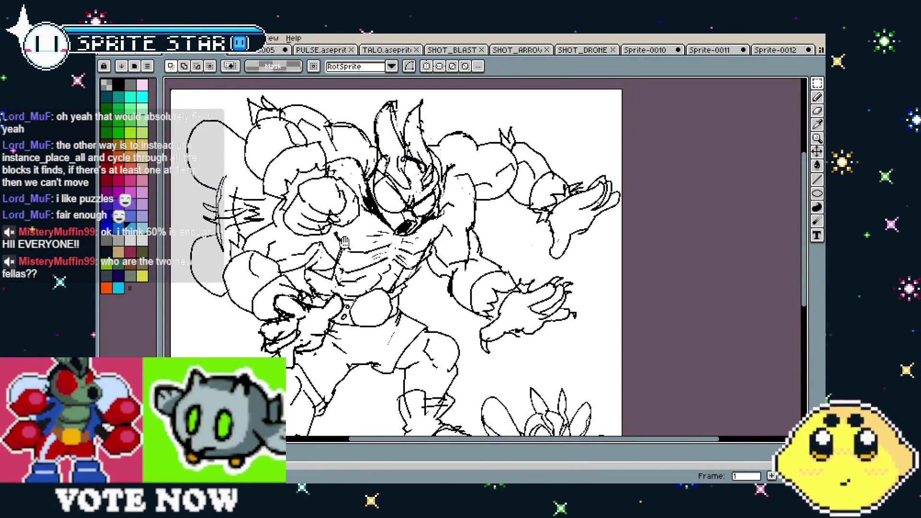
mouse_move(369, 278)
mouse_down()
mouse_move(324, 250)
mouse_move(288, 153)
mouse_up()
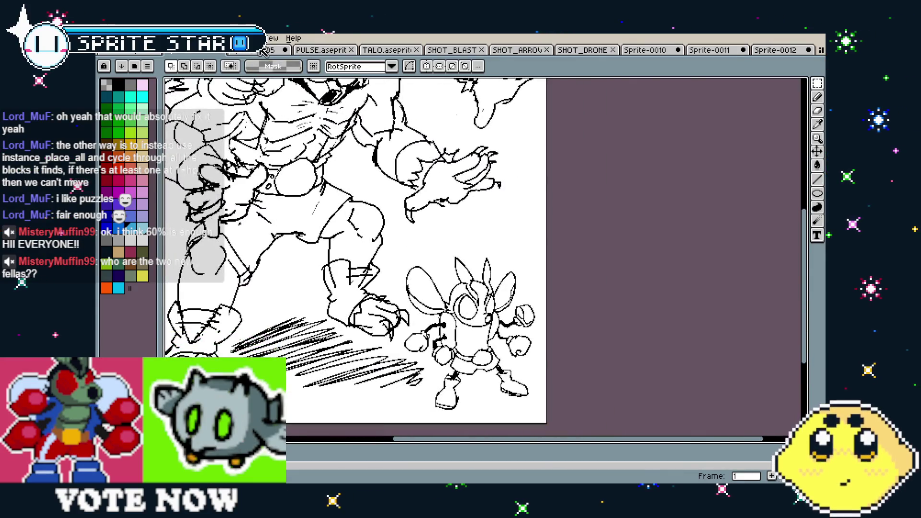
Step: Switch to the Bitavian character sheet and zoom in around its title and small bird
click(266, 50)
scroll(309, 147, up, 4)
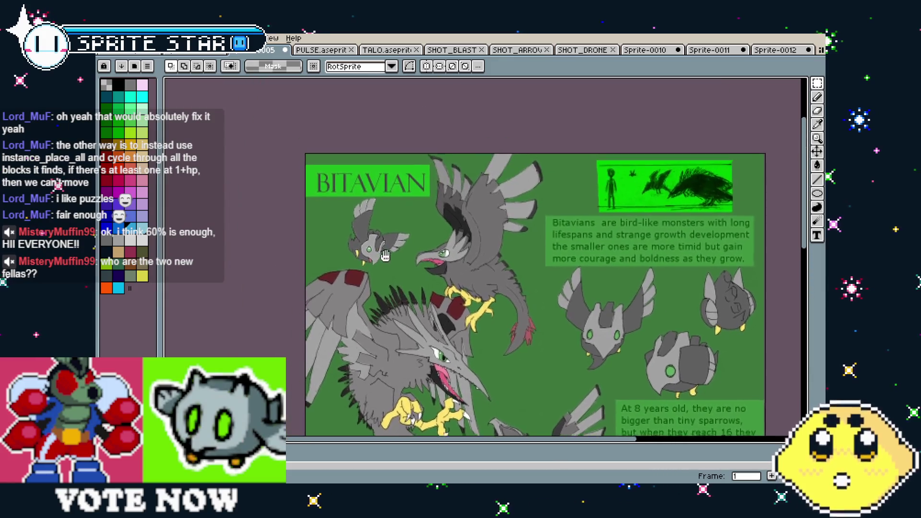
mouse_move(433, 341)
mouse_down()
mouse_move(428, 272)
mouse_move(406, 240)
mouse_up()
drag(449, 296, 480, 265)
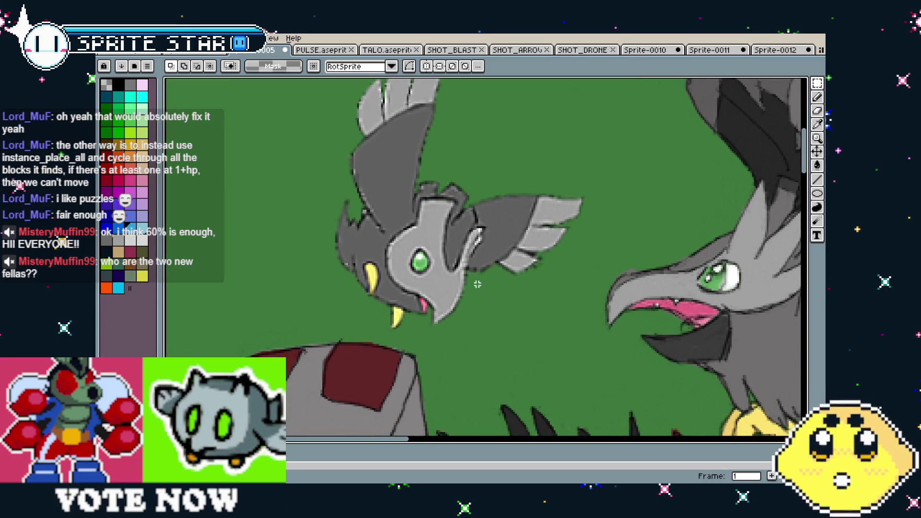
mouse_move(430, 307)
mouse_down()
mouse_move(475, 288)
mouse_move(483, 303)
mouse_up()
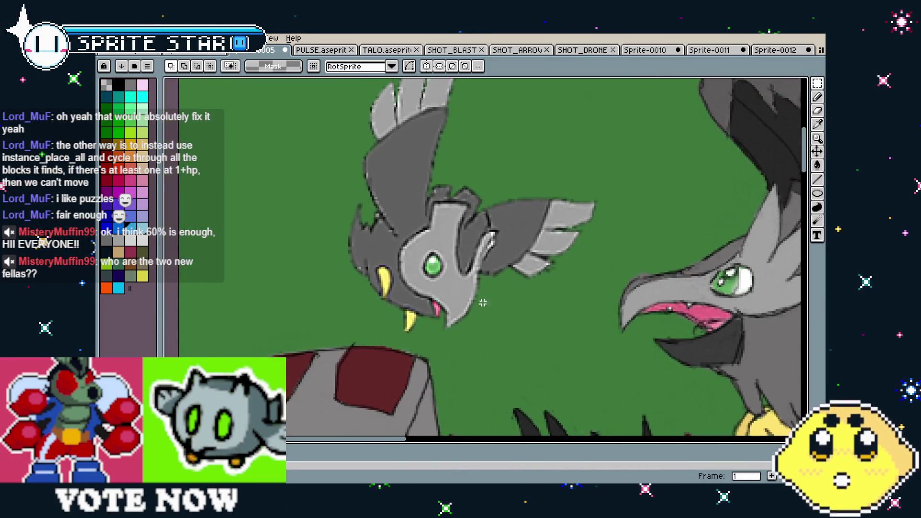
scroll(497, 331, right, 10)
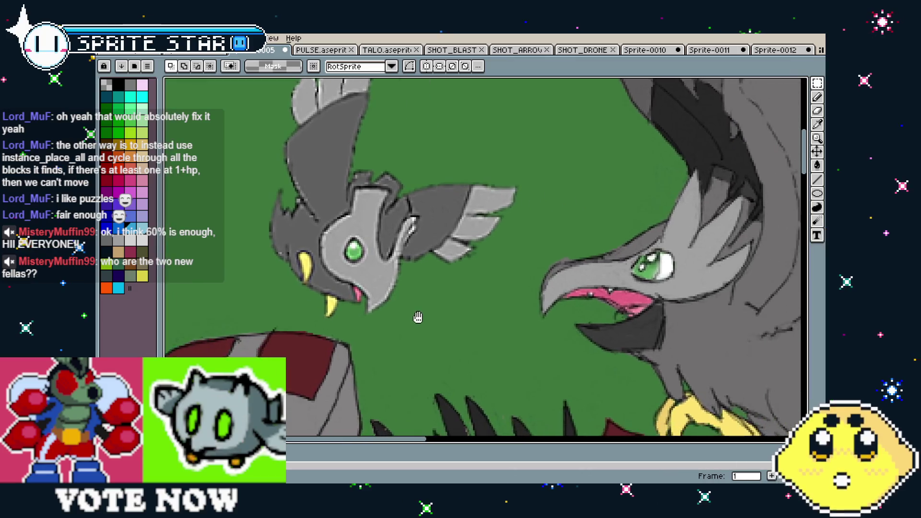
drag(443, 317, 296, 272)
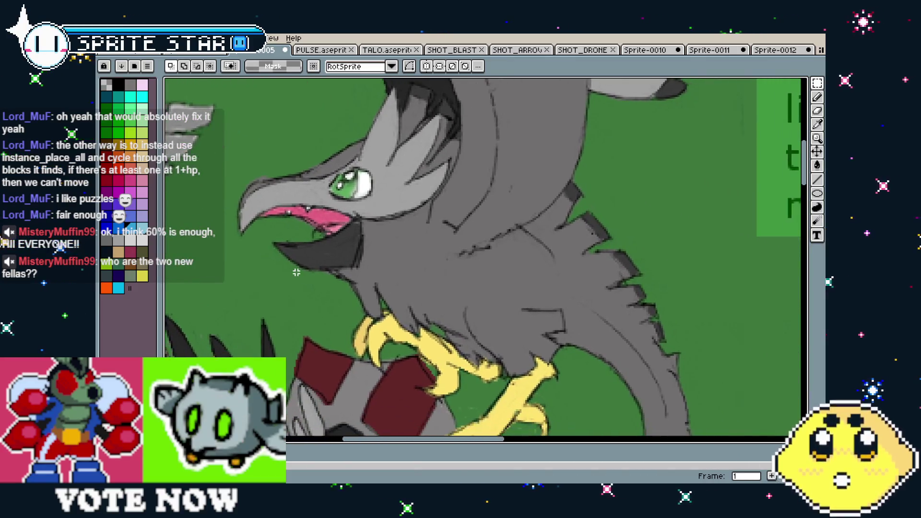
scroll(331, 292, down, 3)
scroll(440, 191, up, 4)
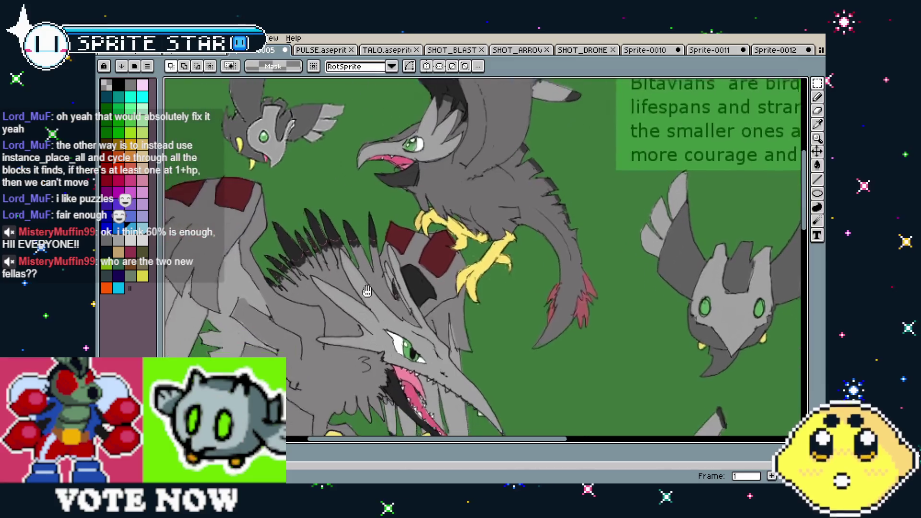
Step: Pan and zoom across the big crested bird, the right-hand birds and the Bitavians text
mouse_move(440, 191)
mouse_down()
mouse_move(487, 126)
mouse_move(471, 143)
mouse_up()
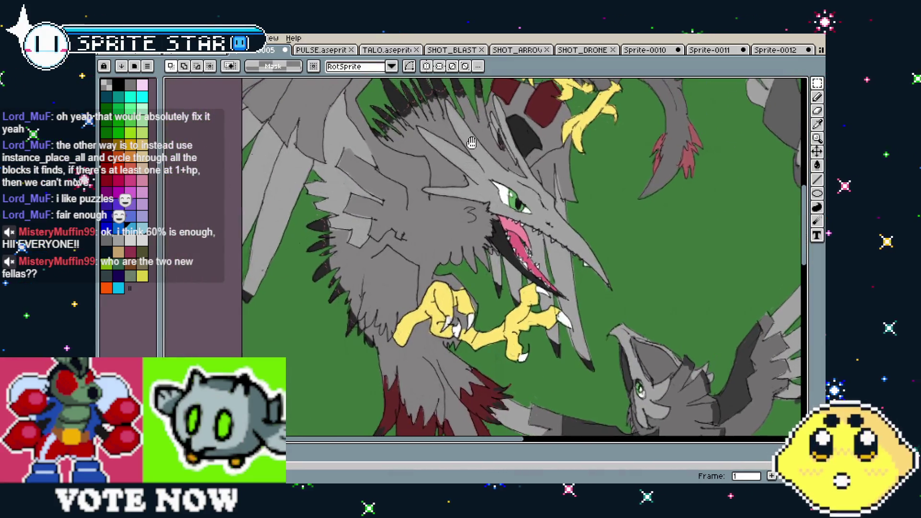
mouse_move(431, 253)
mouse_down()
mouse_move(325, 263)
mouse_move(347, 277)
mouse_up()
scroll(347, 276, down, 1)
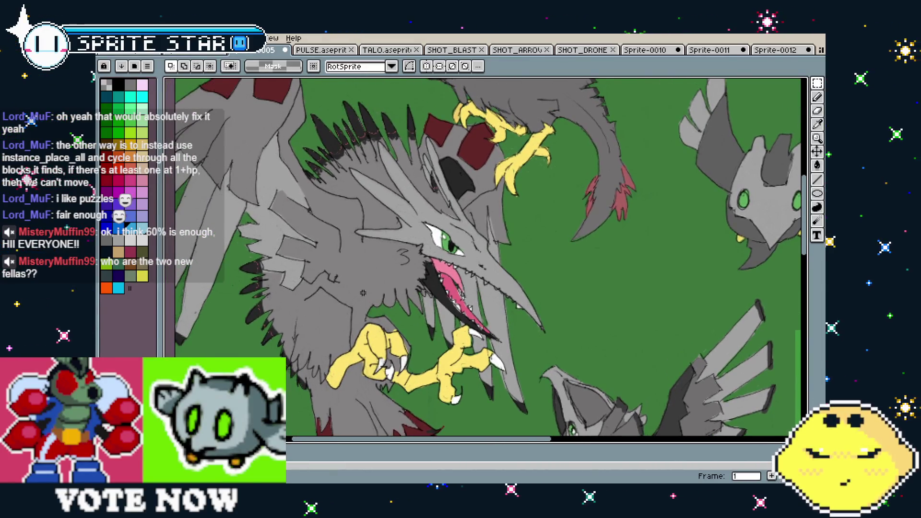
scroll(355, 237, down, 1)
drag(354, 237, 389, 290)
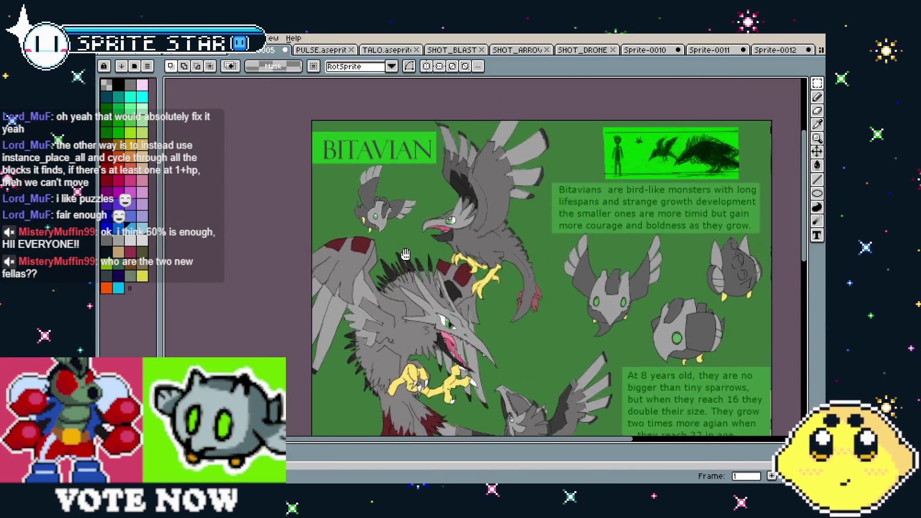
scroll(415, 155, up, 2)
drag(416, 155, 399, 222)
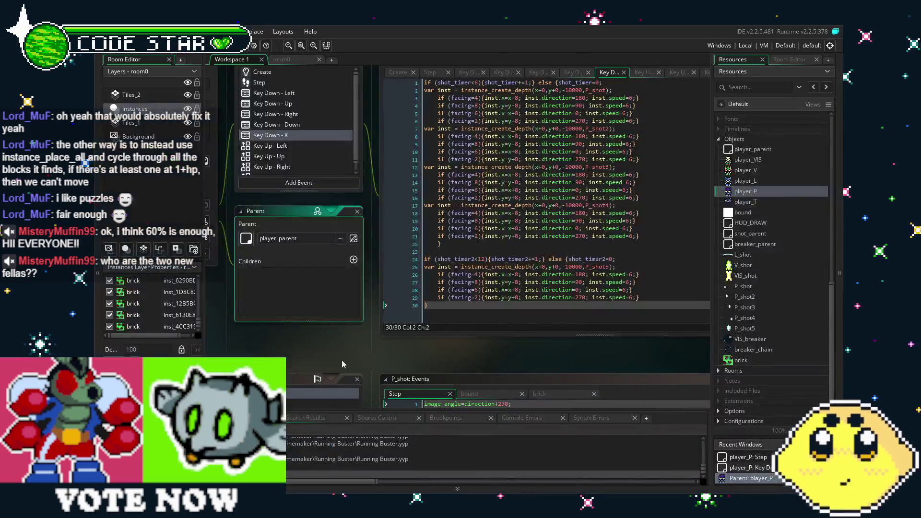
Step: Open the player_T object from Resources to show its Create code setting depth=-10000
mouse_move(387, 353)
mouse_down()
mouse_move(277, 344)
mouse_move(421, 365)
mouse_up()
mouse_move(324, 361)
mouse_down()
mouse_move(359, 367)
mouse_move(356, 351)
mouse_move(306, 353)
mouse_up()
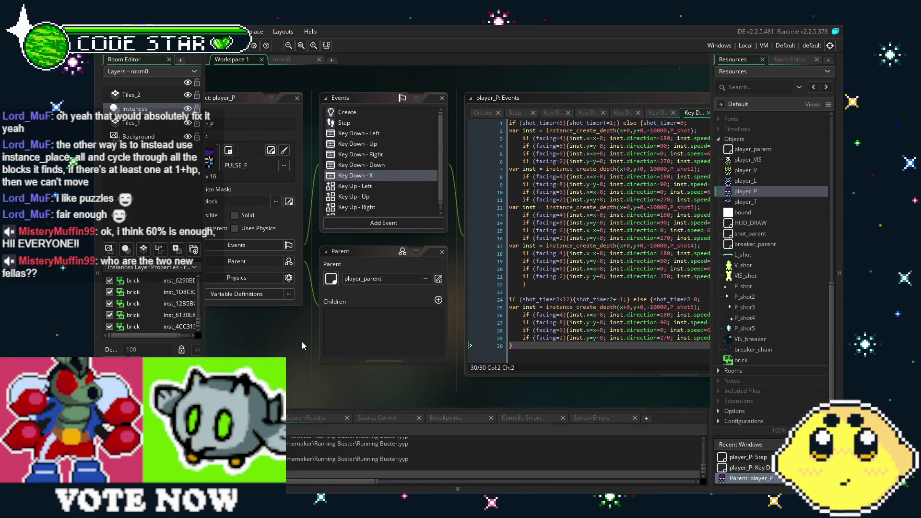
drag(302, 343, 281, 358)
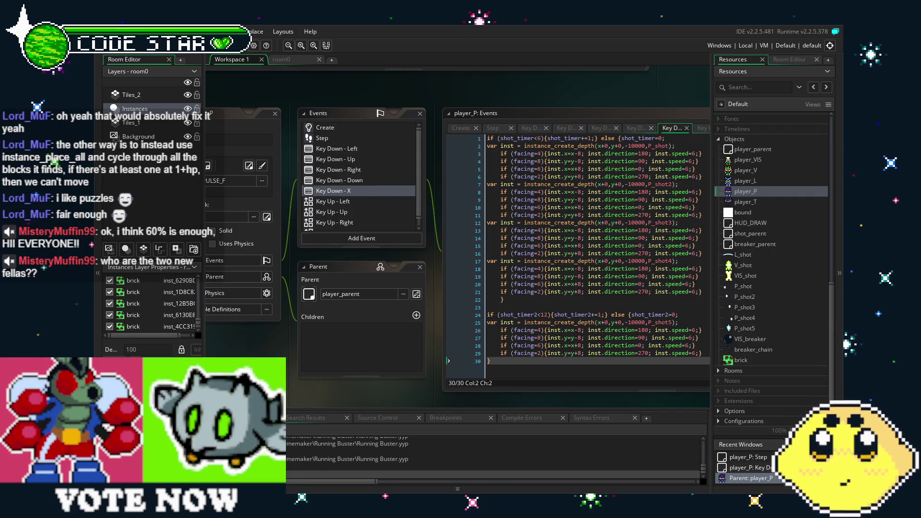
scroll(360, 192, down, 1)
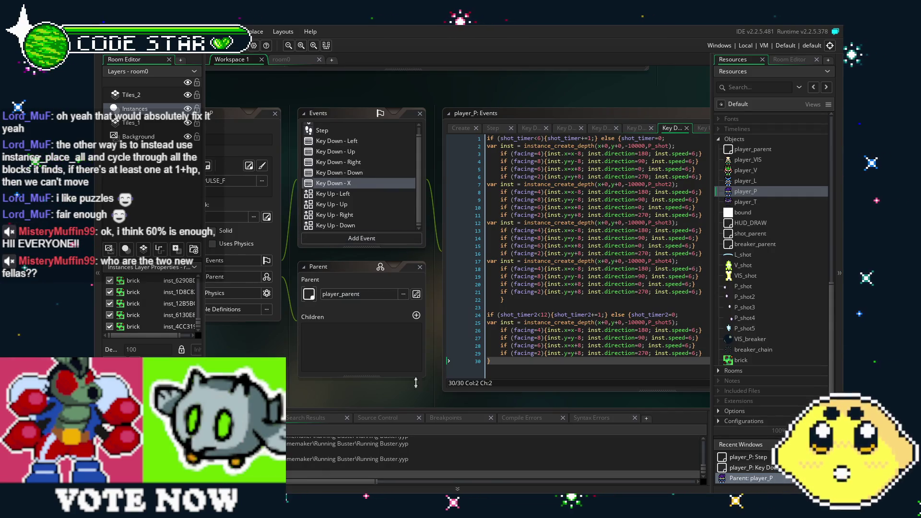
click(461, 383)
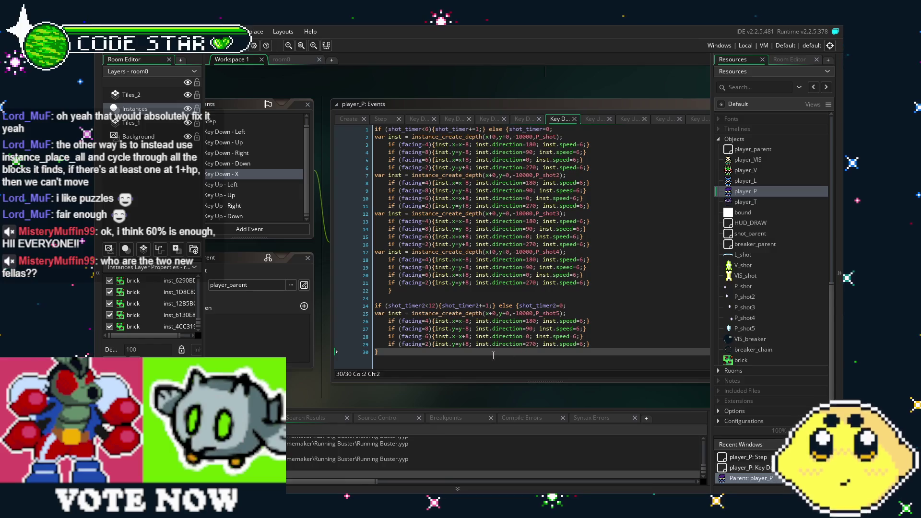
double_click(760, 202)
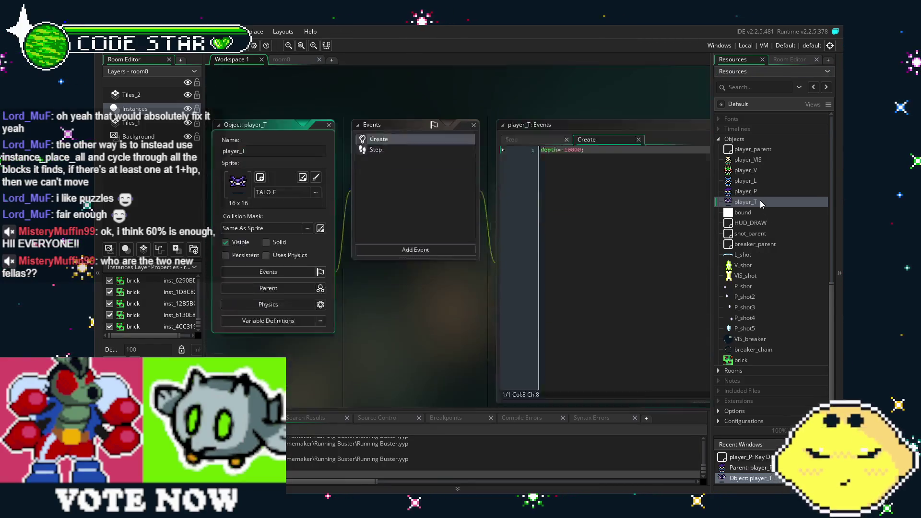
Step: Read player_T's Step event code, then switch back to player_P's Key Down - X code
double_click(391, 119)
mouse_move(416, 290)
mouse_down()
mouse_move(256, 290)
mouse_move(338, 286)
mouse_up()
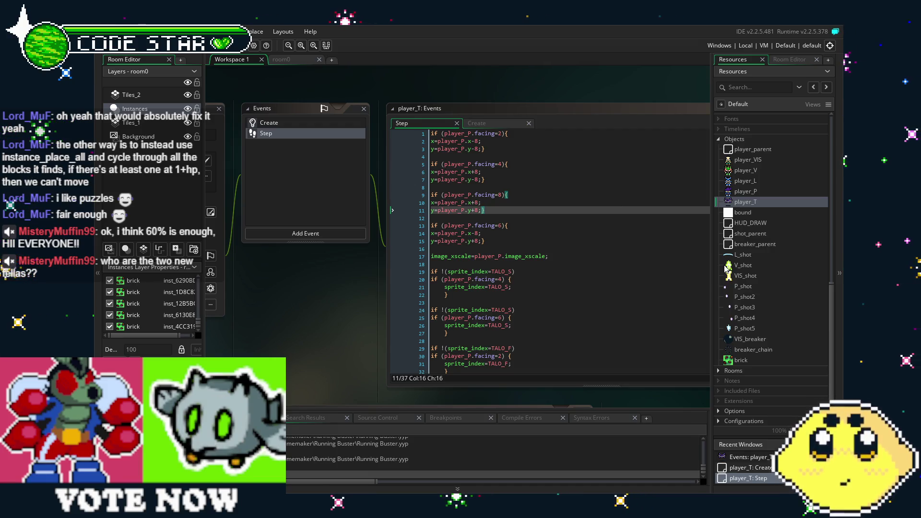
double_click(747, 192)
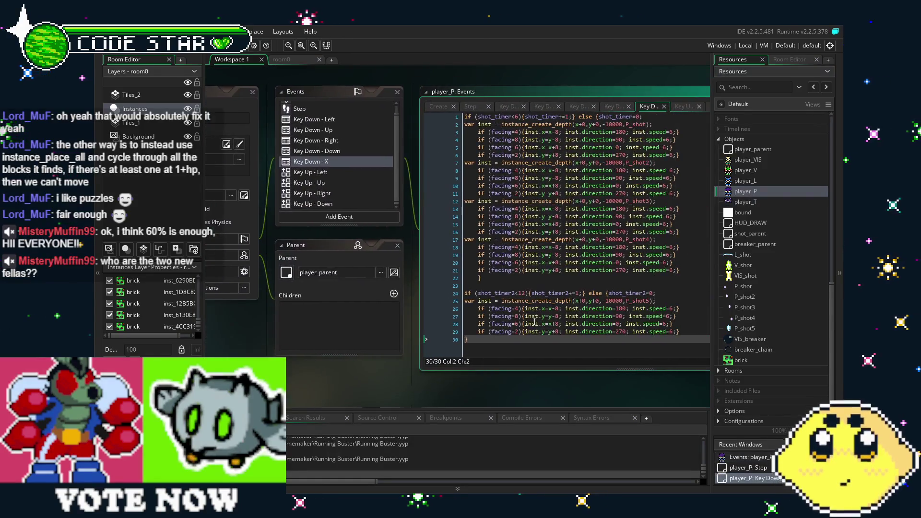
Step: On line 29 change y+8 to y-8 and paste 'inst.x=x-8; ' copied from line 26 after the brace
click(508, 323)
key(BackSpace)
text(-)
key(Right)
key(Right)
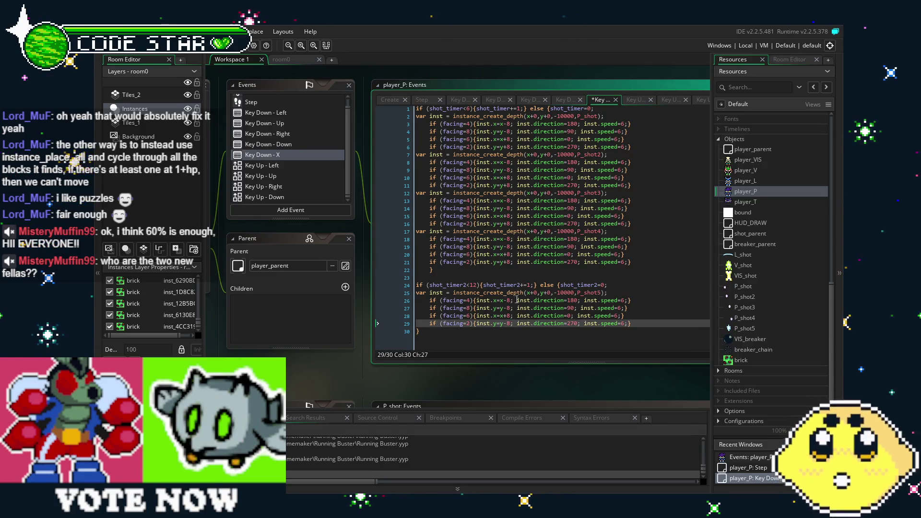
drag(515, 301, 477, 302)
key(BackSpace)
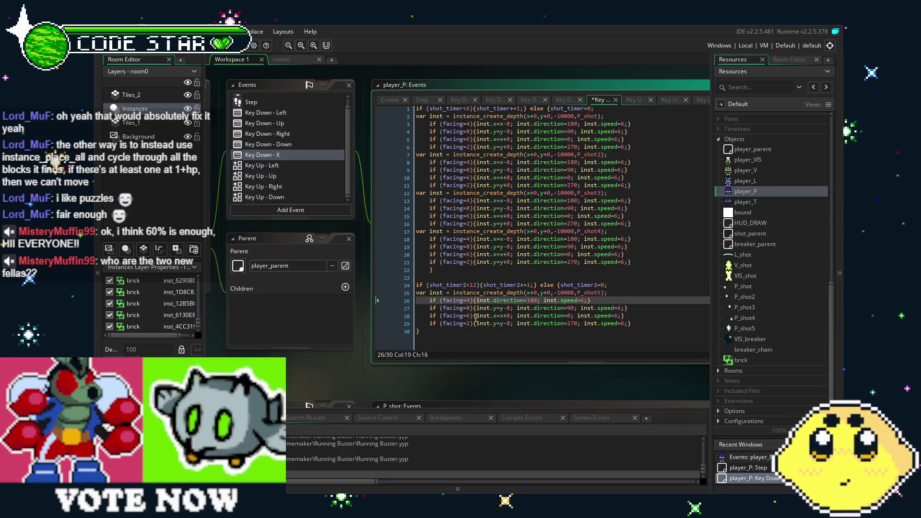
key(ctrl+z)
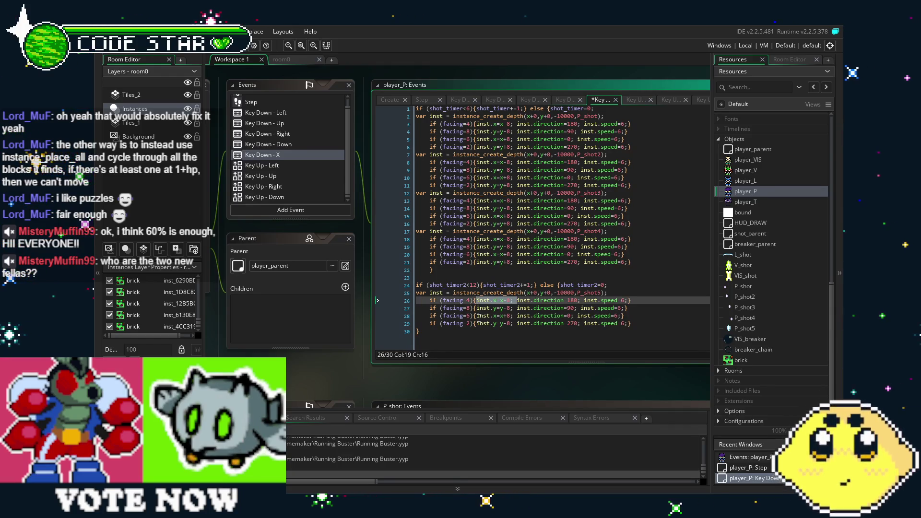
key(ctrl+c)
click(477, 325)
key(ctrl+v)
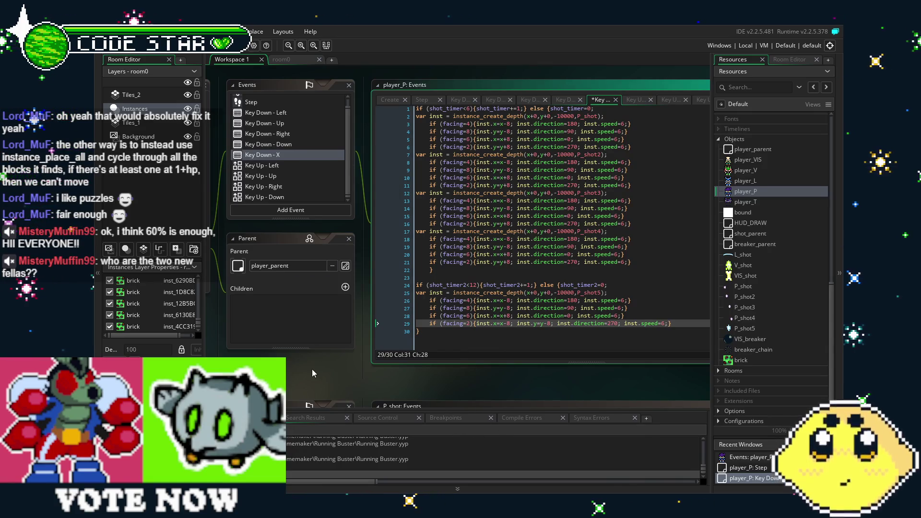
Step: Reposition the workspace and show player_P's Create event code
drag(312, 373, 345, 361)
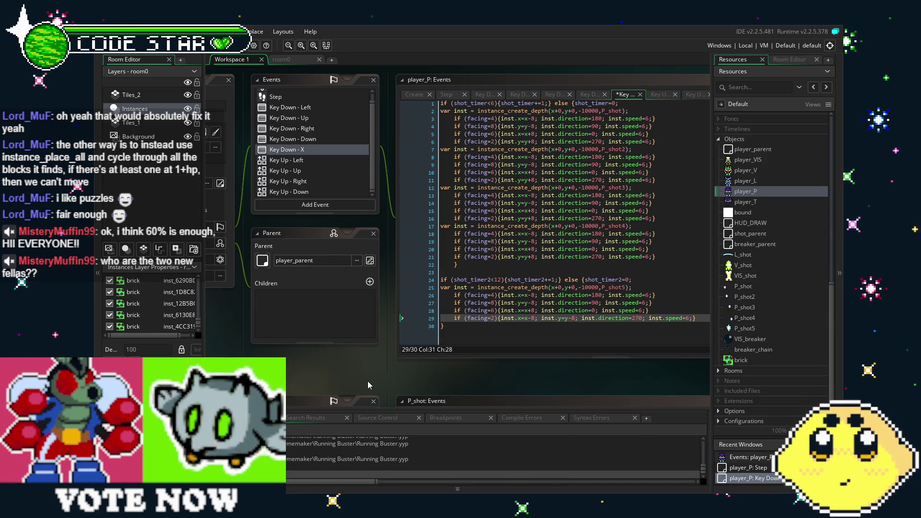
drag(581, 364, 485, 370)
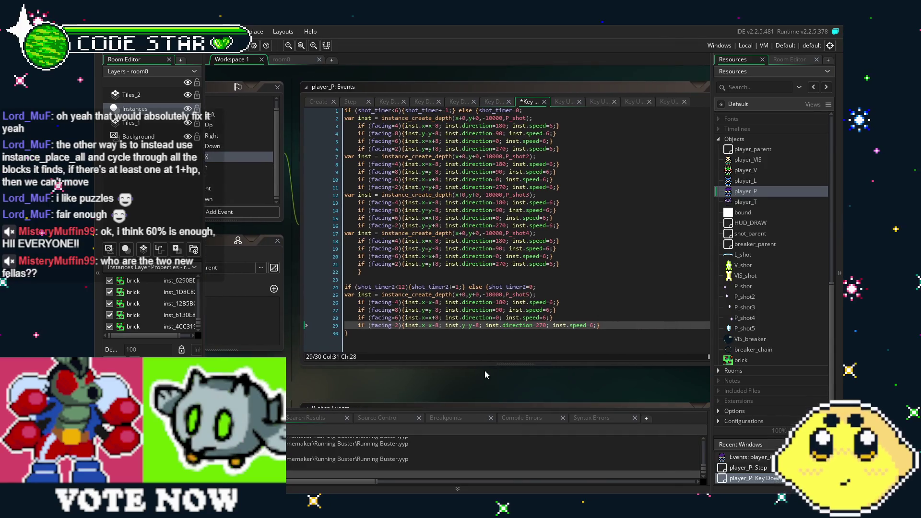
drag(392, 377, 421, 375)
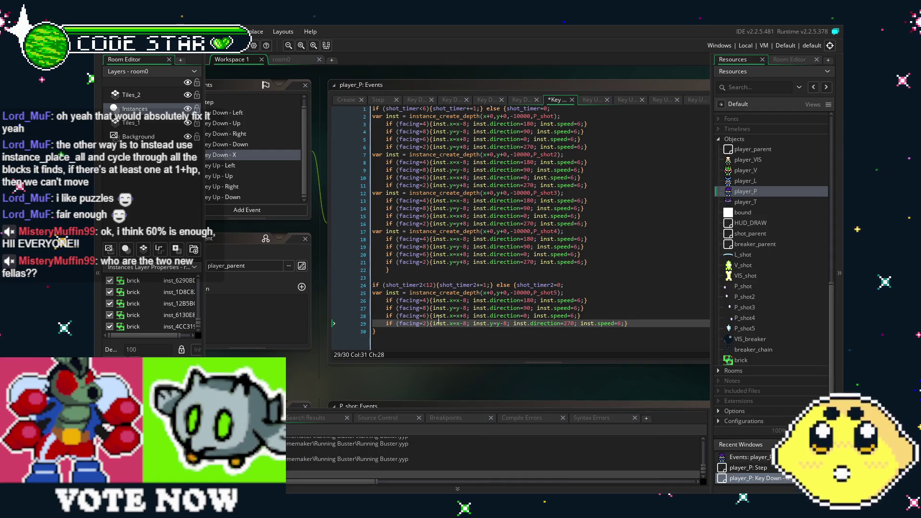
drag(433, 367, 469, 375)
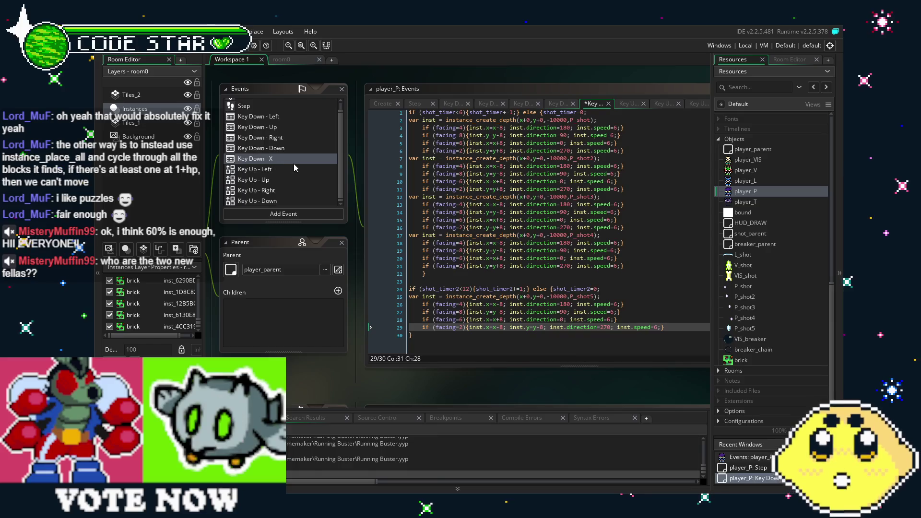
scroll(291, 166, up, 1)
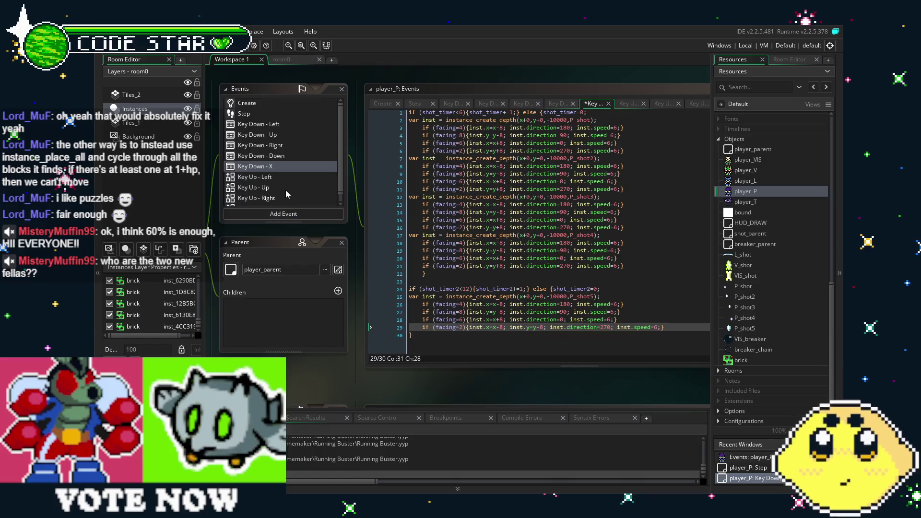
drag(286, 190, 308, 193)
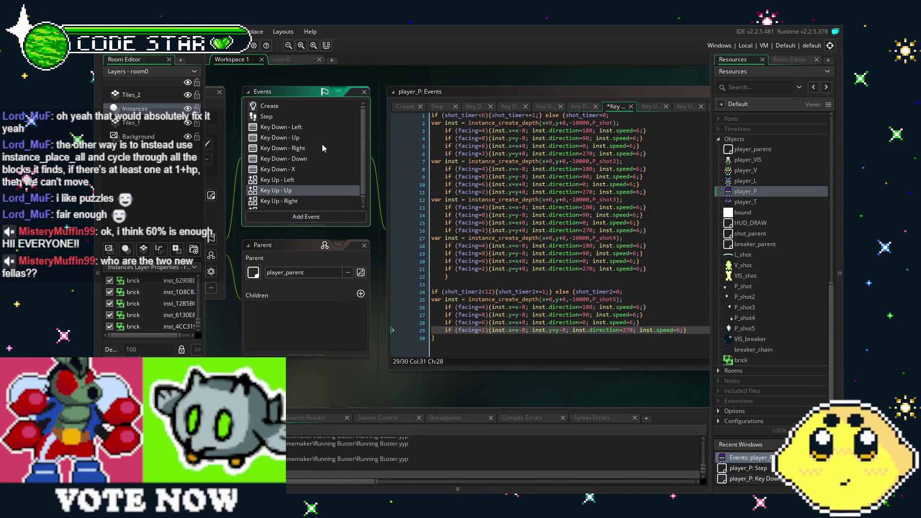
click(290, 107)
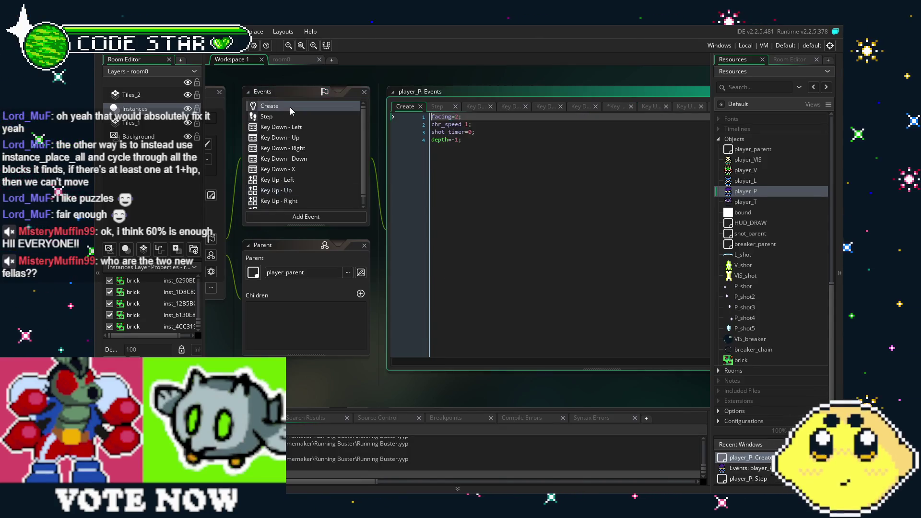
Step: Review player_P's Step, Key Down - Left and Right events, then return to the Key Down - X code
click(296, 119)
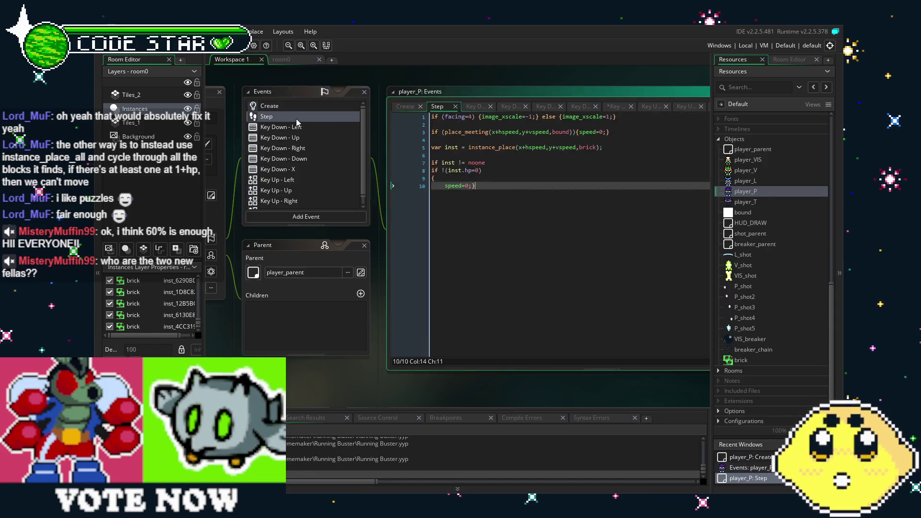
click(310, 128)
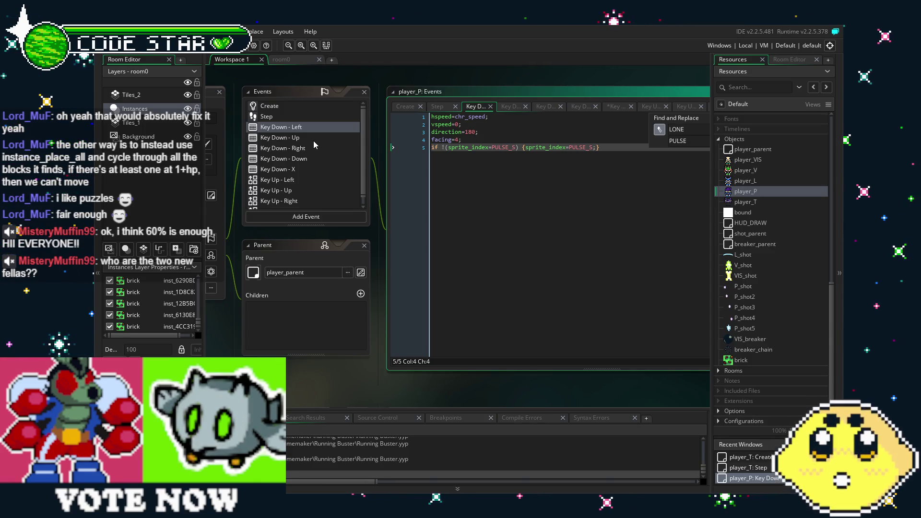
click(313, 140)
click(323, 148)
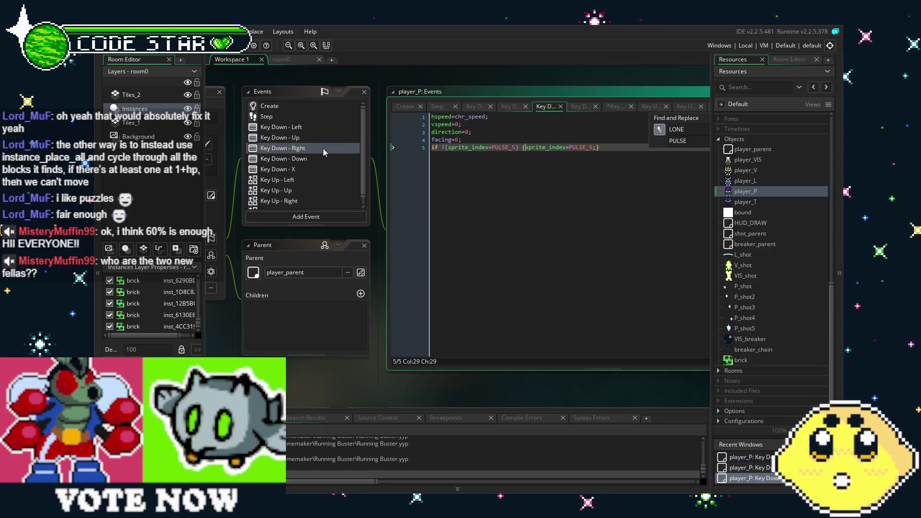
click(318, 170)
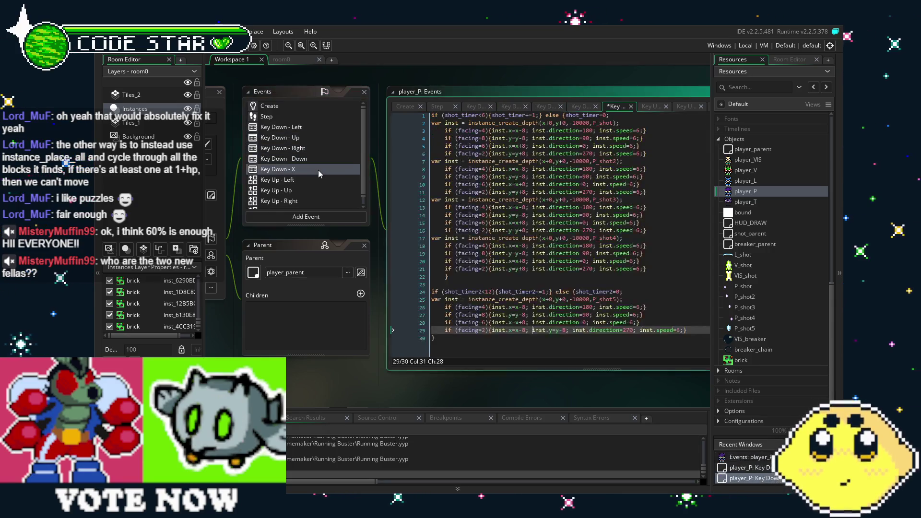
mouse_move(511, 362)
mouse_down()
mouse_move(406, 357)
mouse_move(433, 358)
mouse_move(454, 330)
mouse_up()
click(444, 352)
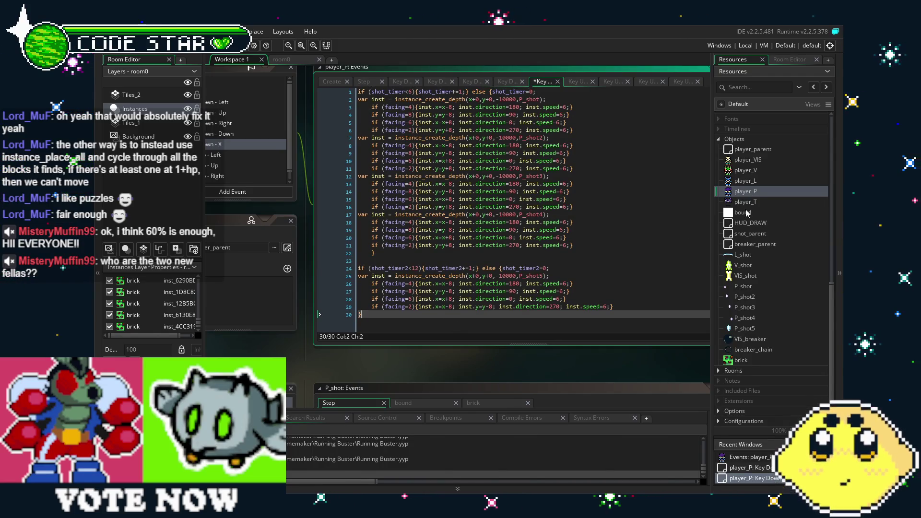
Step: Give the facing 4 P_shot5 spawn on line 26 offsets of x+8 and y-8
double_click(747, 203)
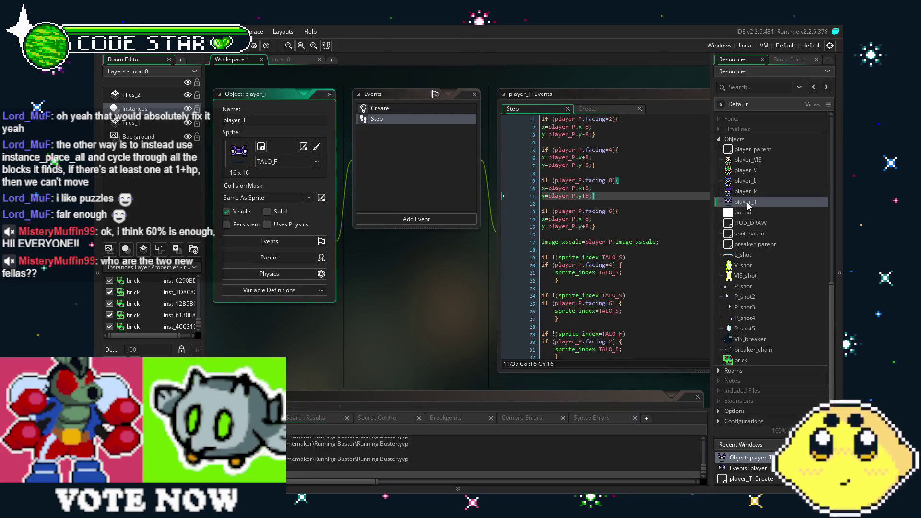
double_click(766, 192)
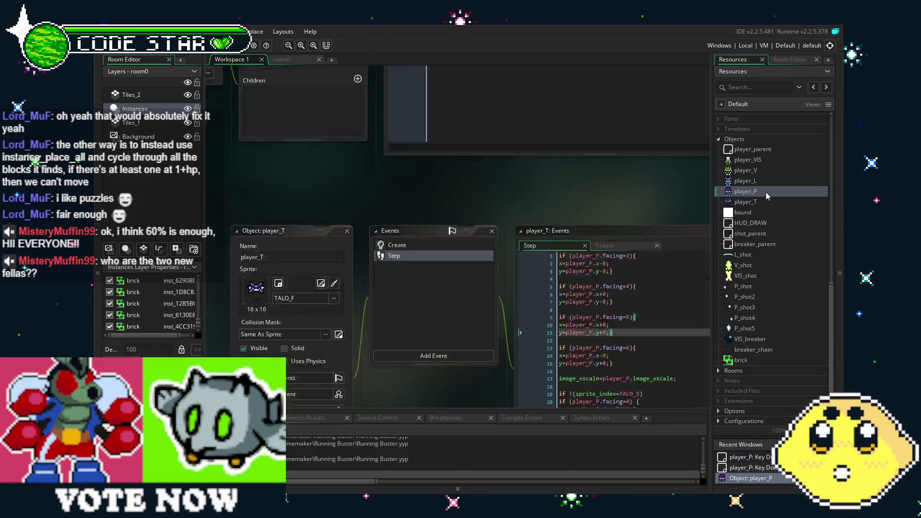
click(450, 312)
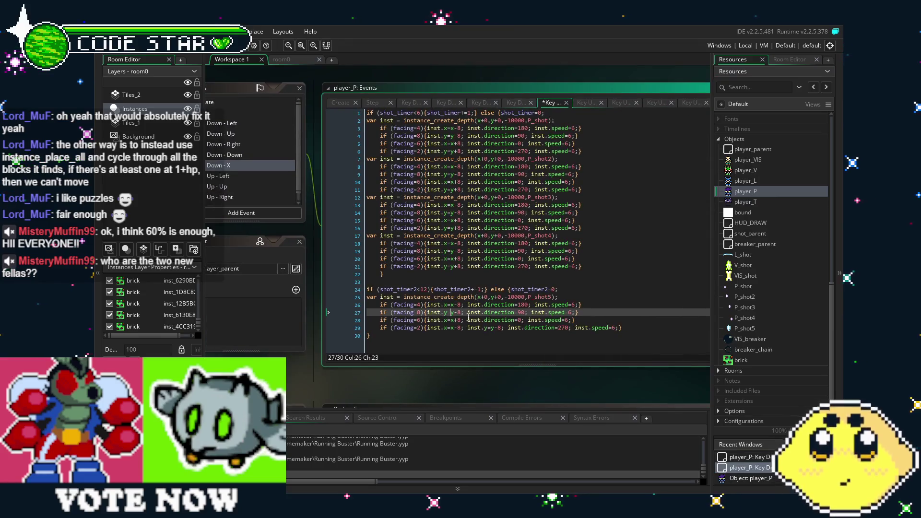
click(467, 304)
key(ctrl+v)
key(Left)
key(Left)
key(Left)
key(BackSpace)
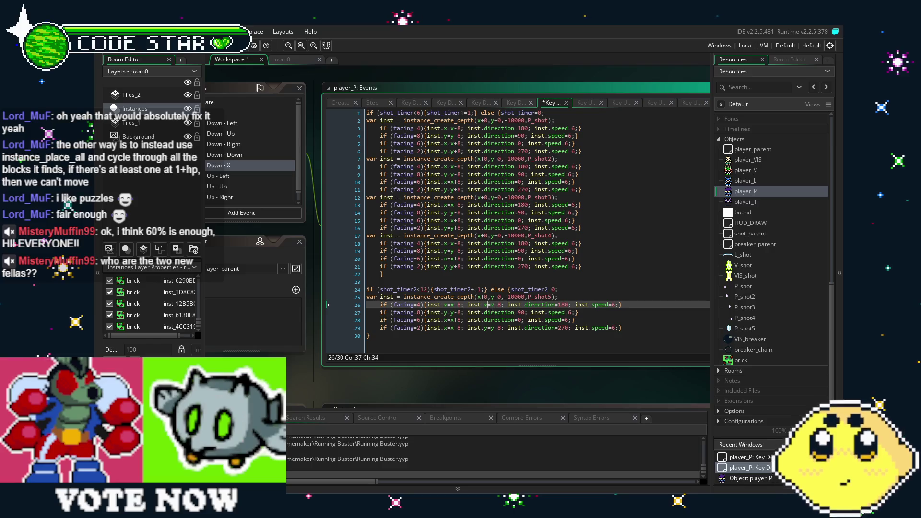
text(y=)
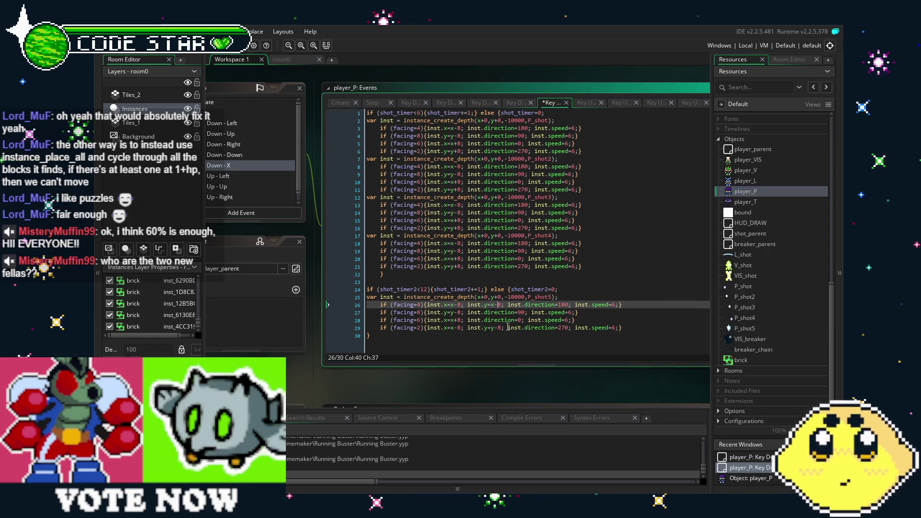
key(Down)
key(Up)
key(Left)
key(BackSpace)
text(y)
key(Left)
key(Left)
key(Left)
key(Delete)
text(+)
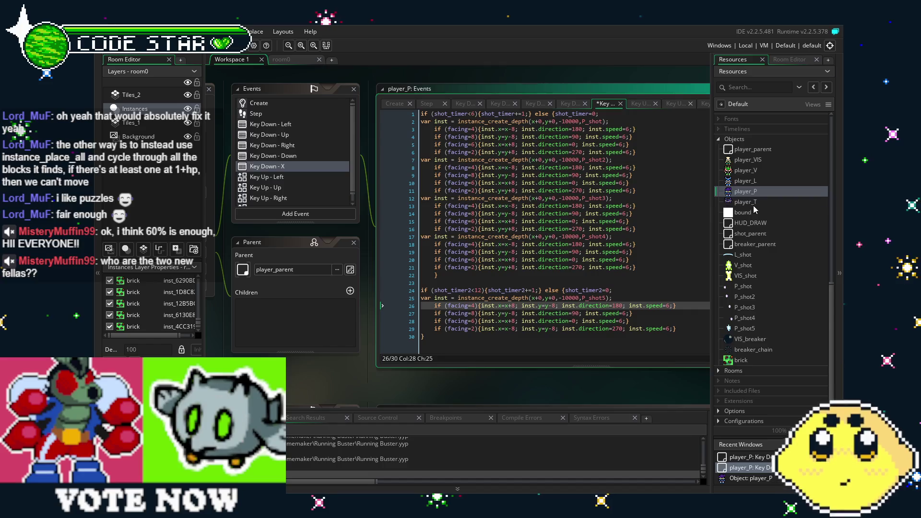
Step: Compare the offsets against player_T's Step event and check the facing 8 spawn line (x+8, y+8)
double_click(754, 205)
drag(438, 300, 351, 295)
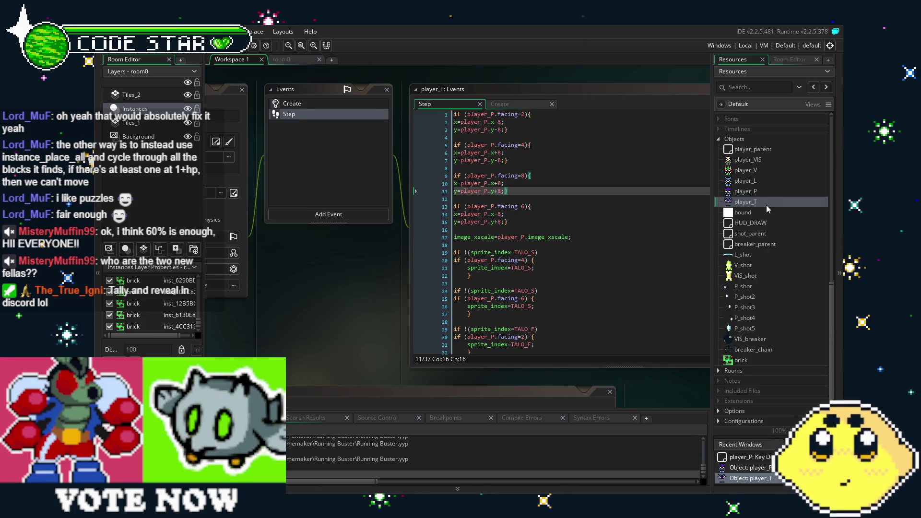
double_click(752, 193)
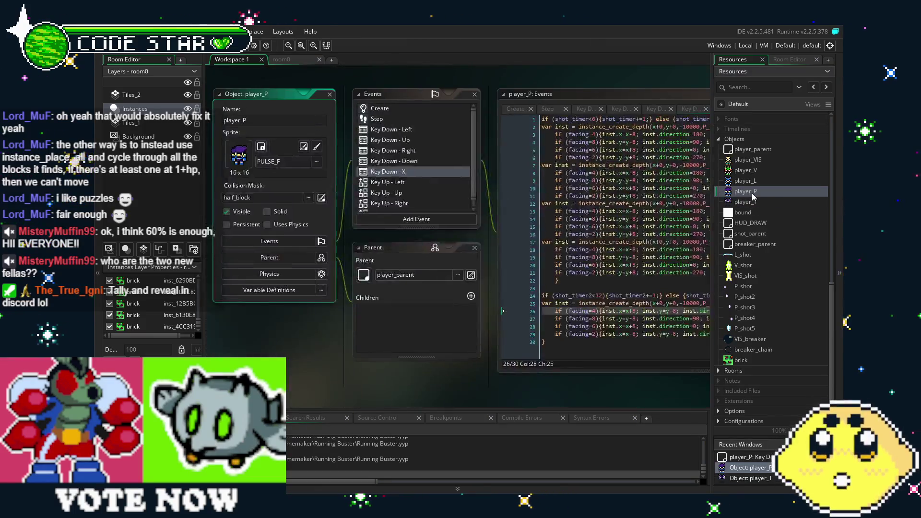
double_click(768, 204)
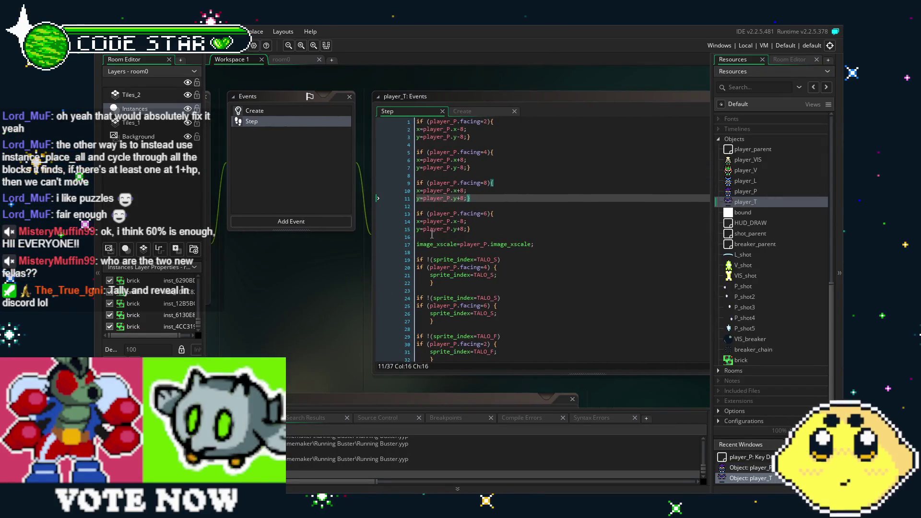
double_click(759, 192)
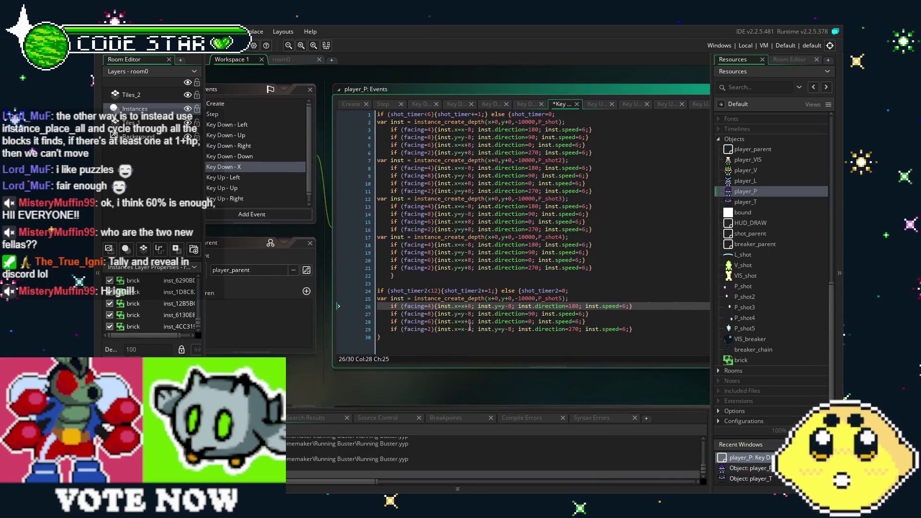
click(470, 315)
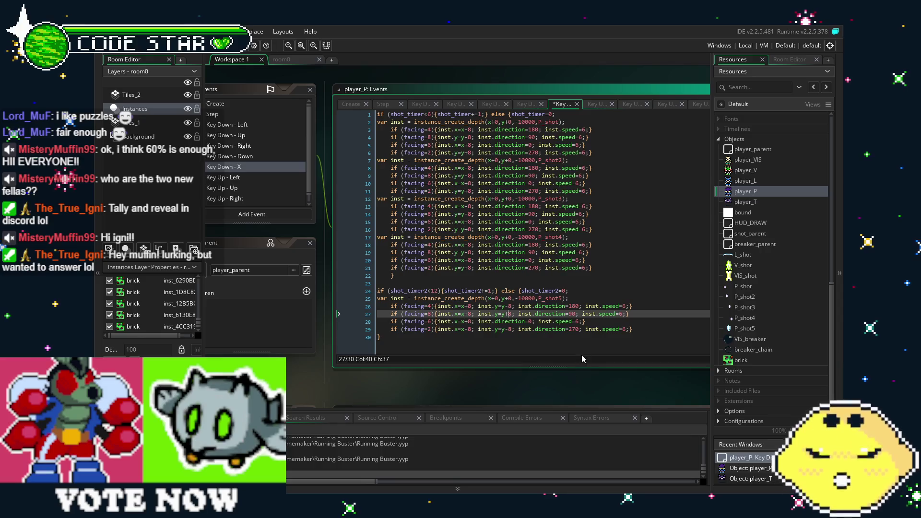
mouse_move(534, 391)
mouse_down()
mouse_move(565, 363)
mouse_move(557, 363)
mouse_up()
double_click(759, 202)
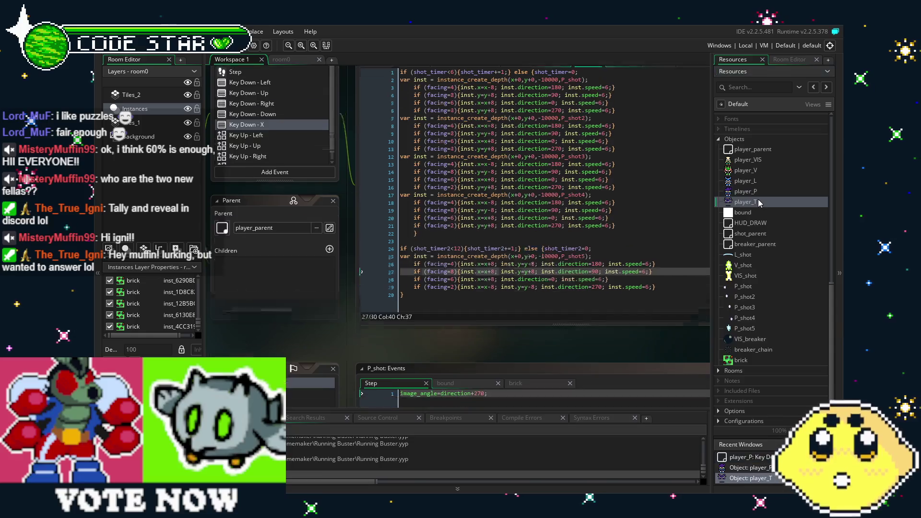
mouse_move(446, 328)
mouse_down()
mouse_move(420, 327)
mouse_move(411, 302)
mouse_up()
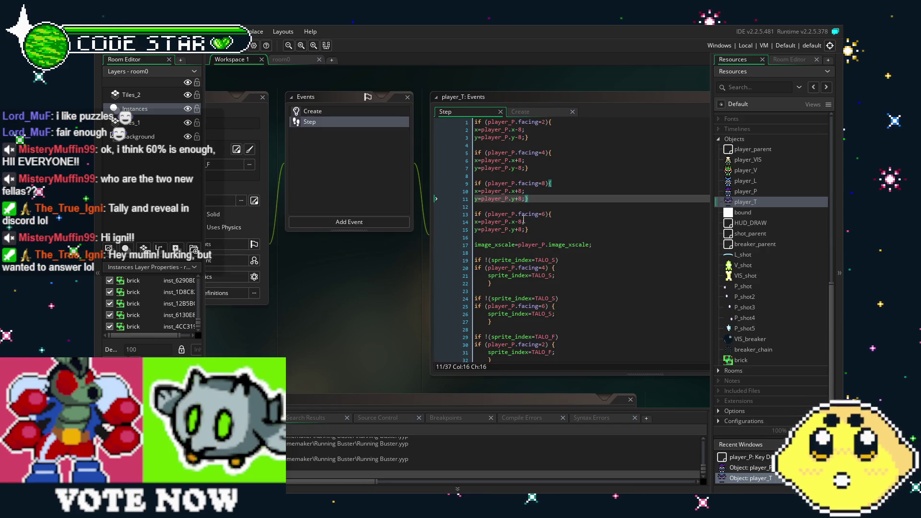
Step: Offset the facing 6 P_shot5 spawn by x-8 and y+8, save, and show player_P's Create event
double_click(756, 191)
drag(416, 345, 275, 357)
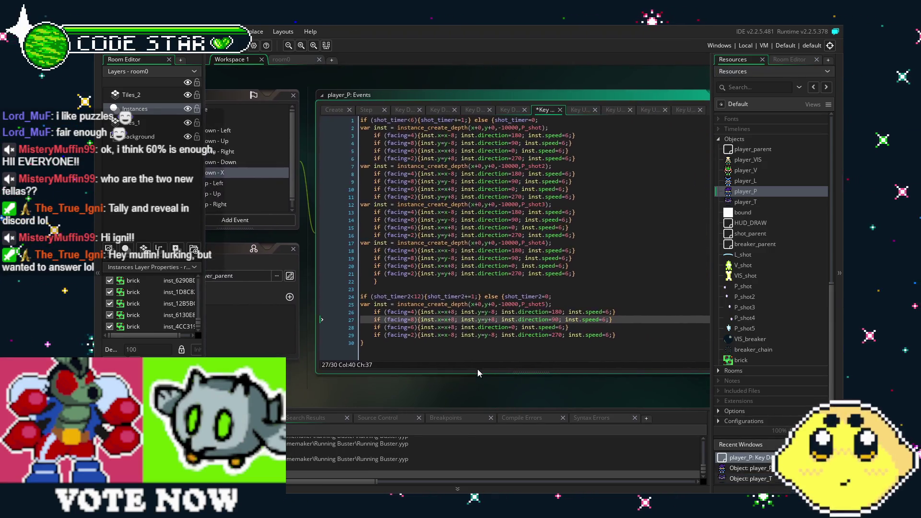
click(448, 328)
text(+8; inst.y=y)
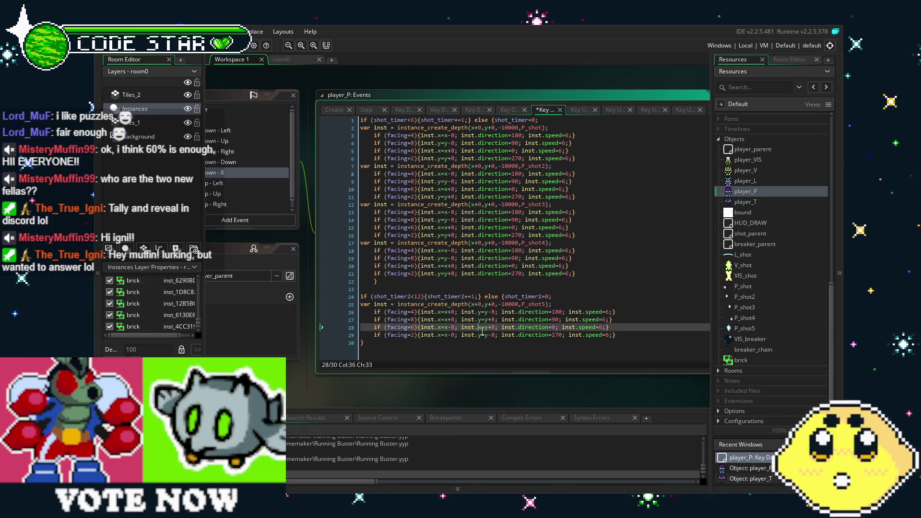
key(ctrl+s)
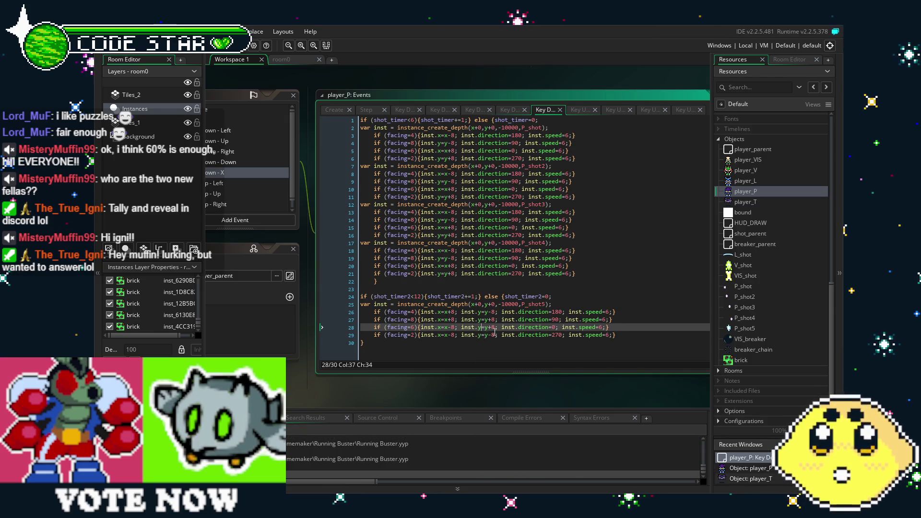
click(494, 333)
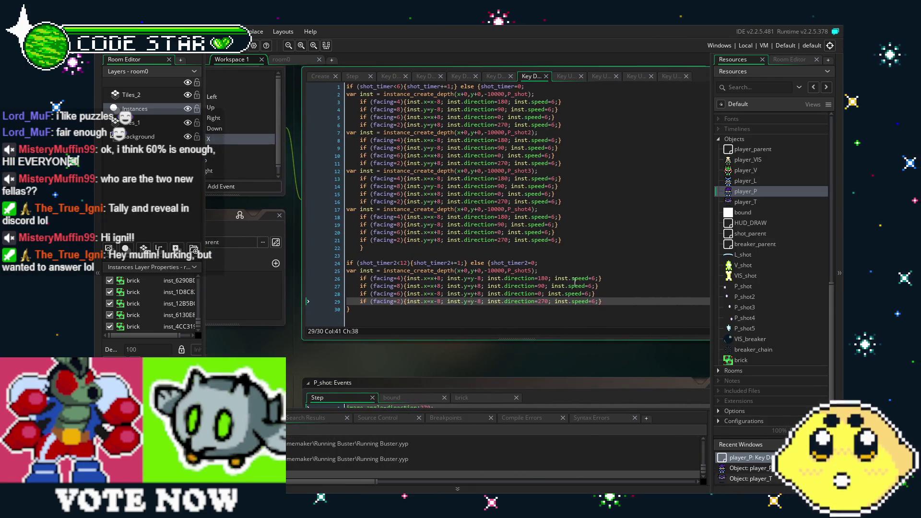
click(594, 279)
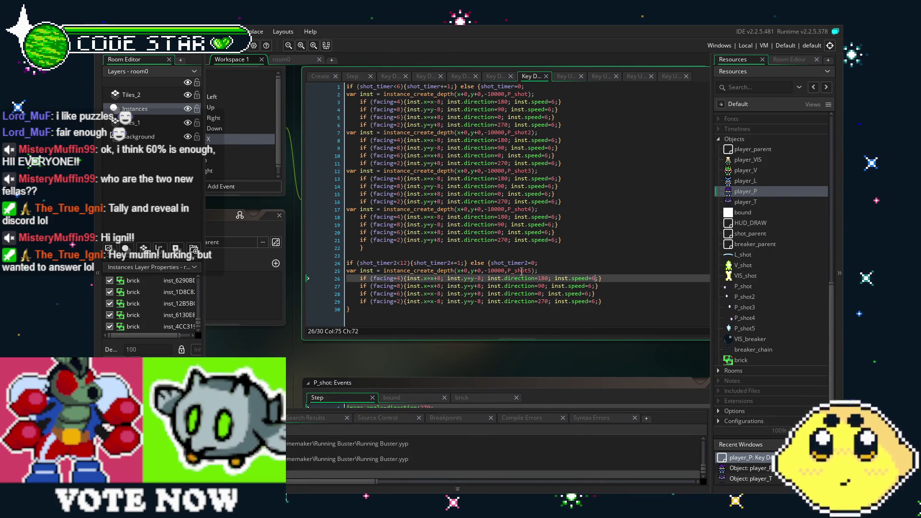
mouse_move(424, 351)
mouse_down()
mouse_move(487, 323)
mouse_move(588, 382)
mouse_up()
click(393, 128)
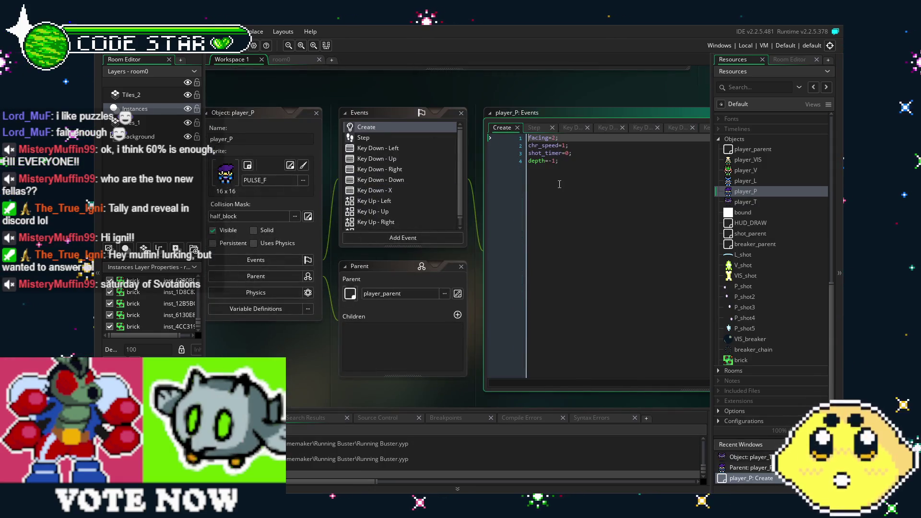
Step: Add shot_timer2=0; after shot_timer=0 in the Create event and run the game
click(595, 154)
key(Return)
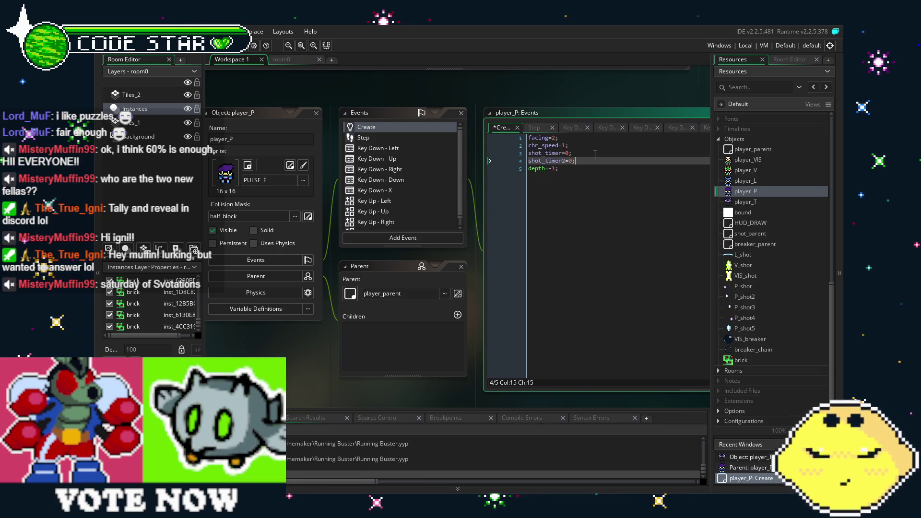
key(Down)
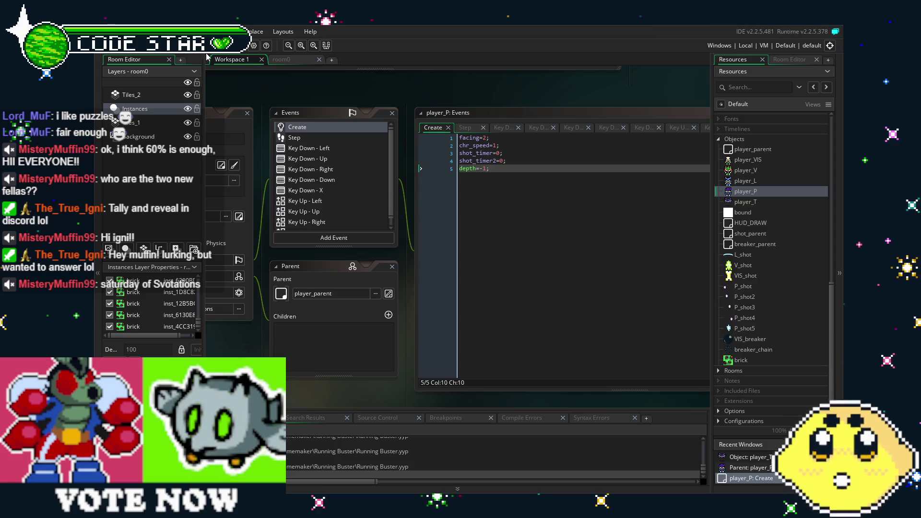
click(226, 46)
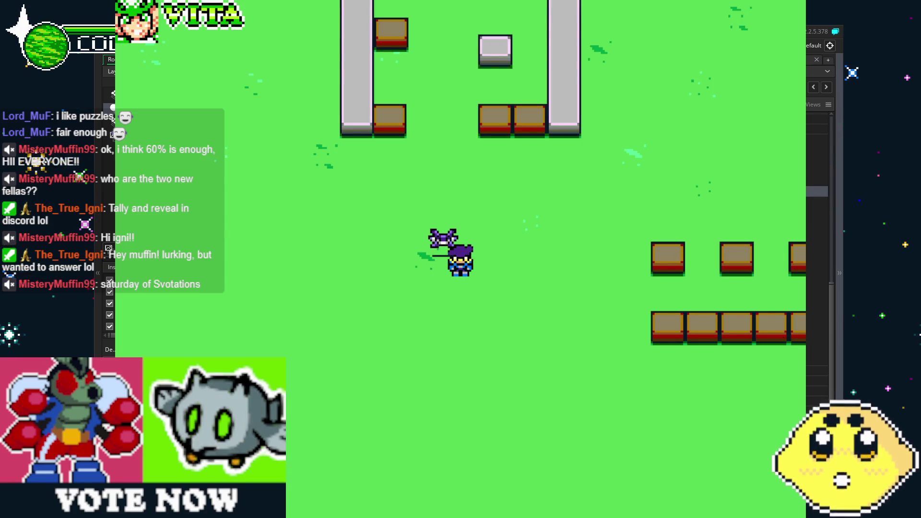
Step: Walk the player left, right, up and down while firing, heading toward the pillars and blocks
key(Left)
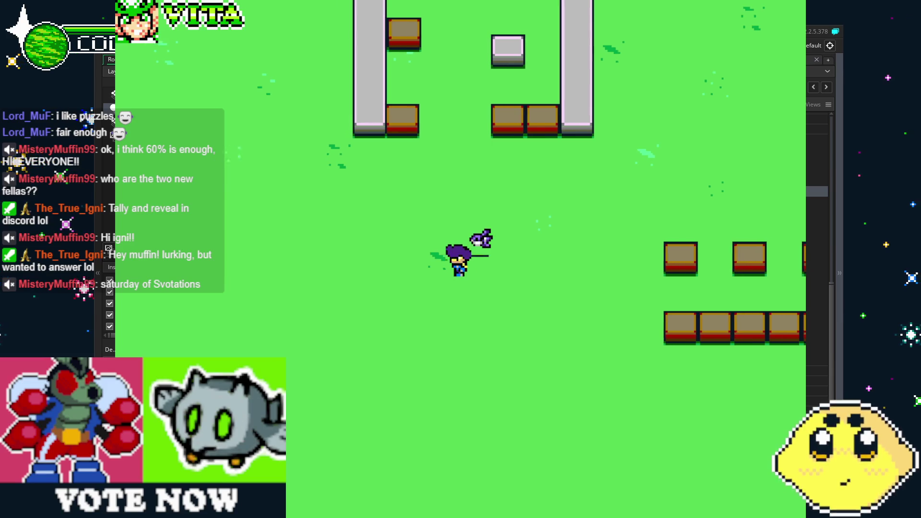
key(Down)
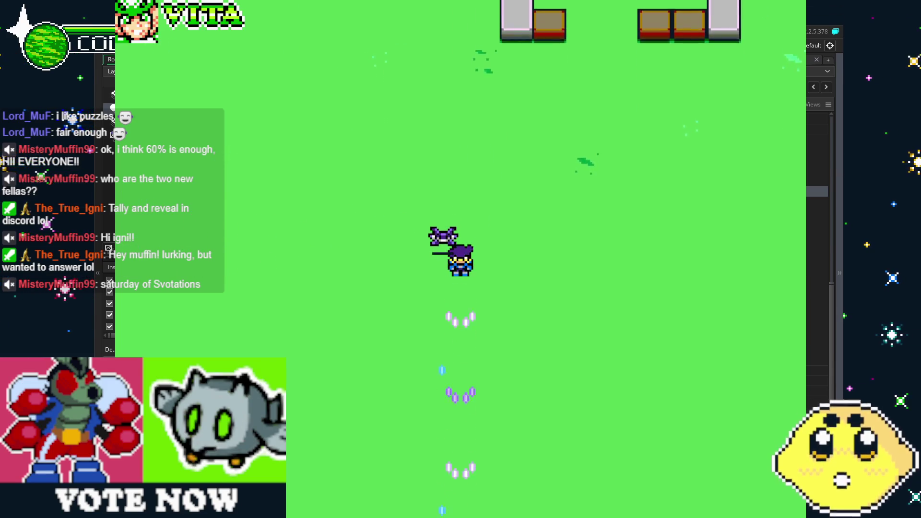
key(Right)
key(Up)
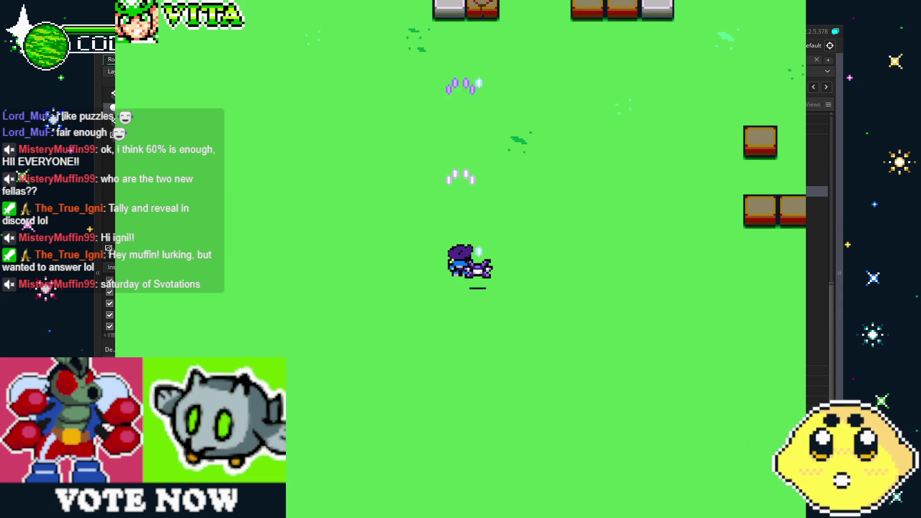
key(Left)
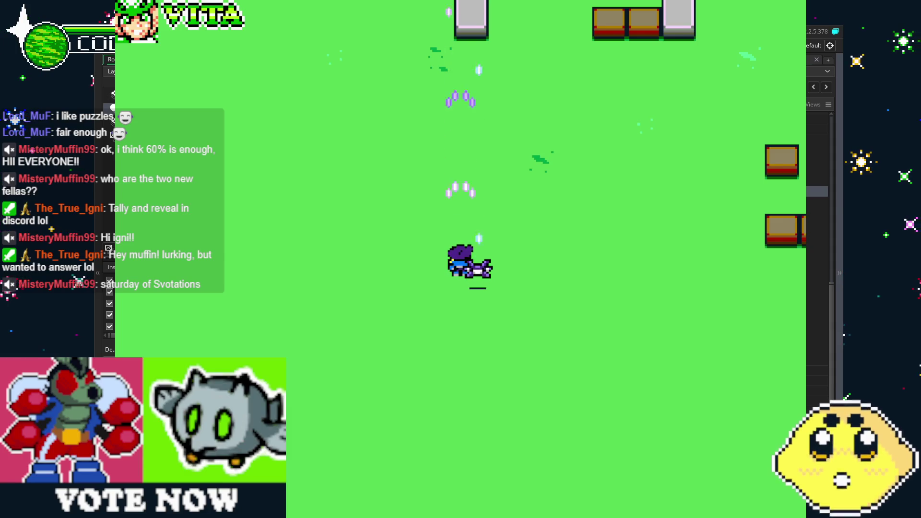
key(Down)
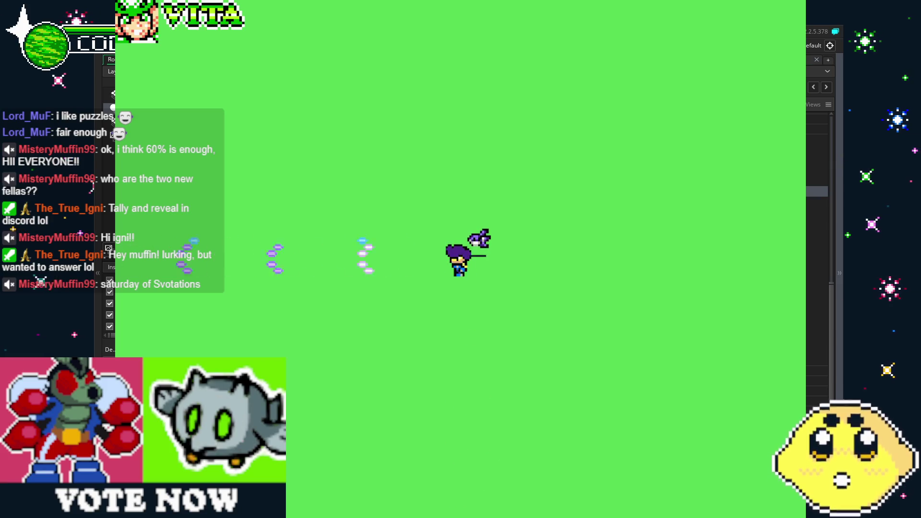
key(Up)
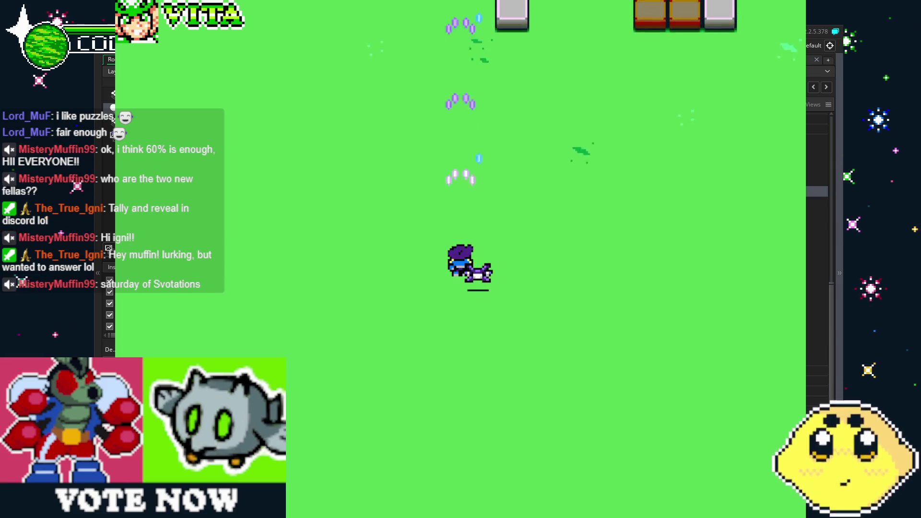
key(Right)
key(Up)
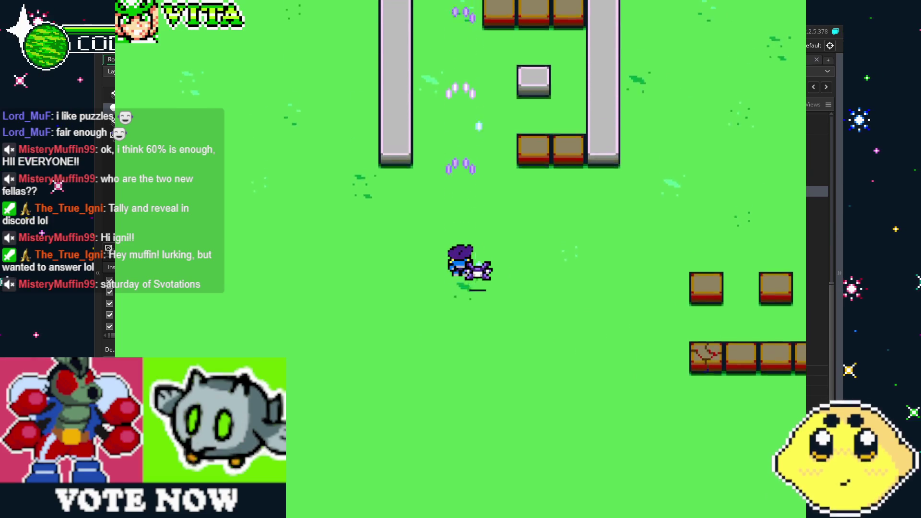
key(Left)
Step: Turn the player left, down, right and up to confirm both shot streams follow the facing direction
key(Down)
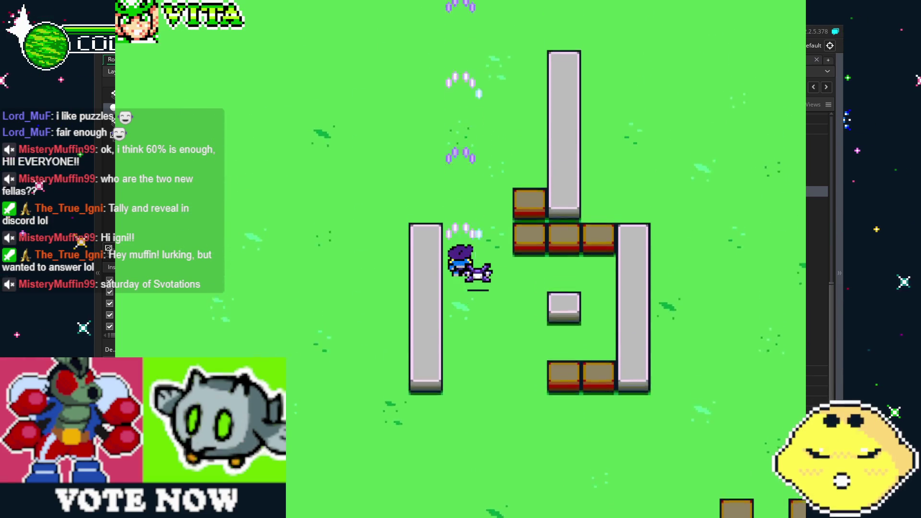
key(Left)
key(Down)
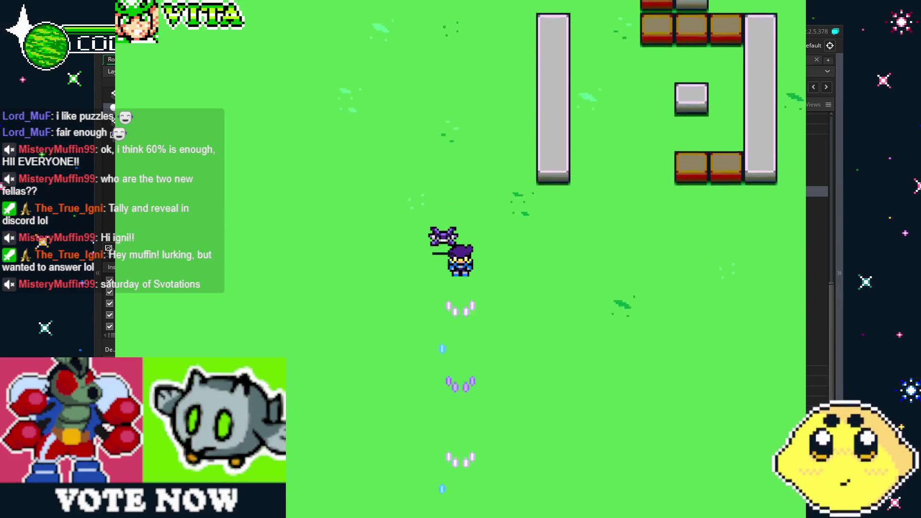
key(Right)
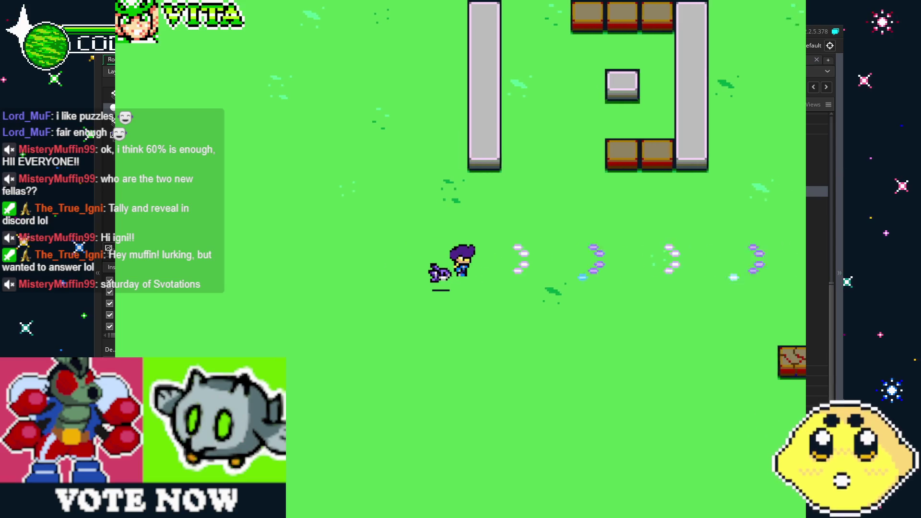
key(Up)
key(Up)
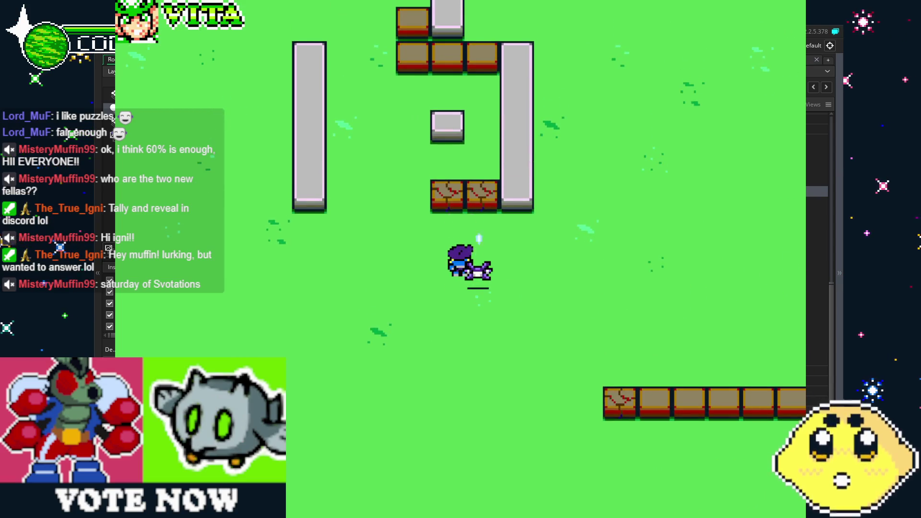
key(Left)
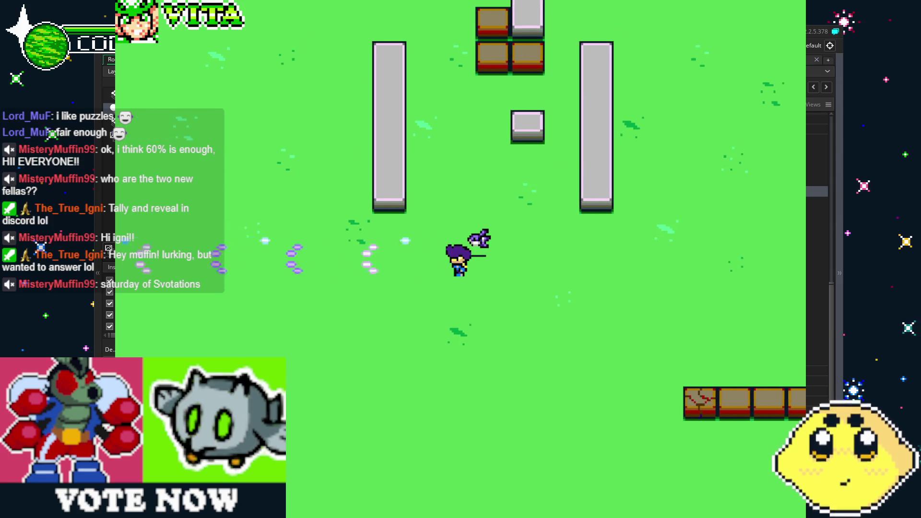
key(Down)
key(Right)
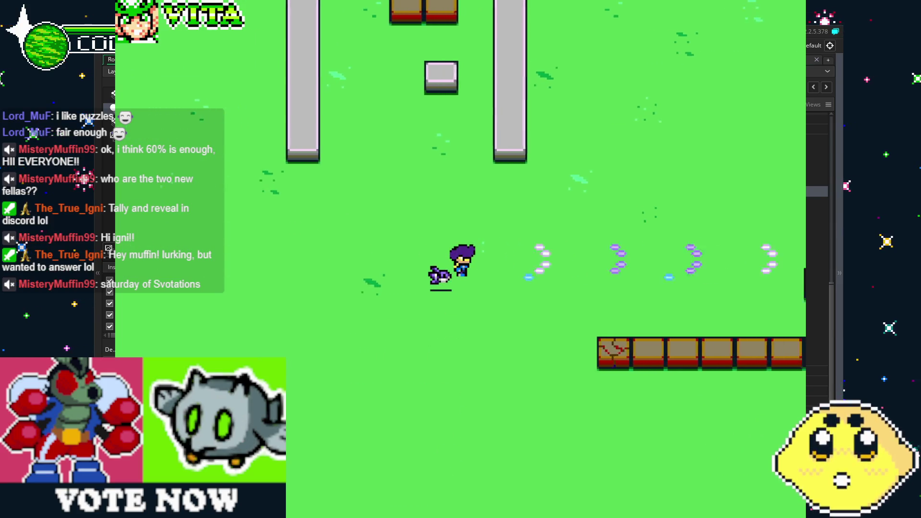
key(Up)
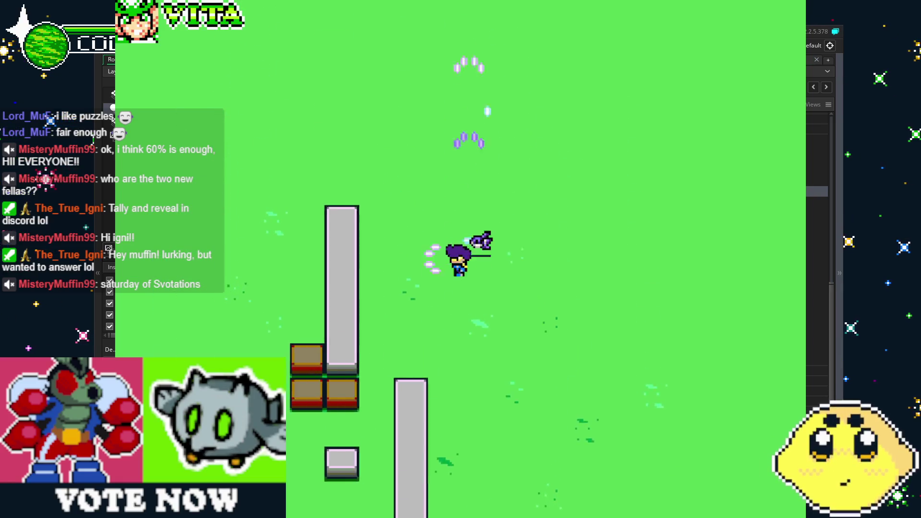
key(Left)
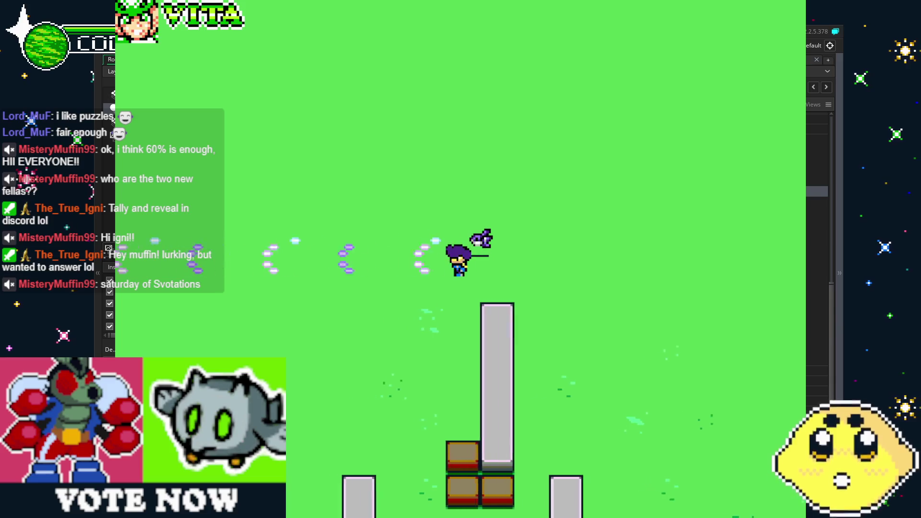
key(Down)
Step: Move past the pillars and fire right and down to break the crate row
key(Right)
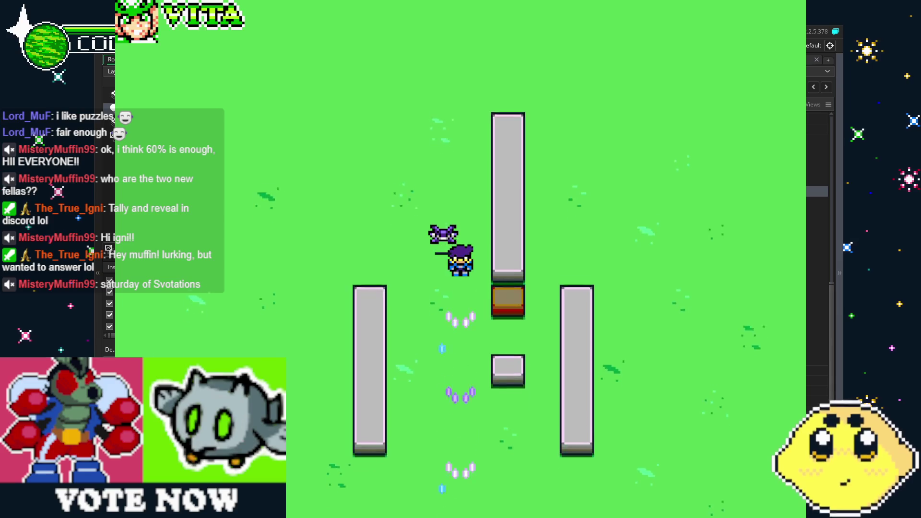
key(Up)
key(Right)
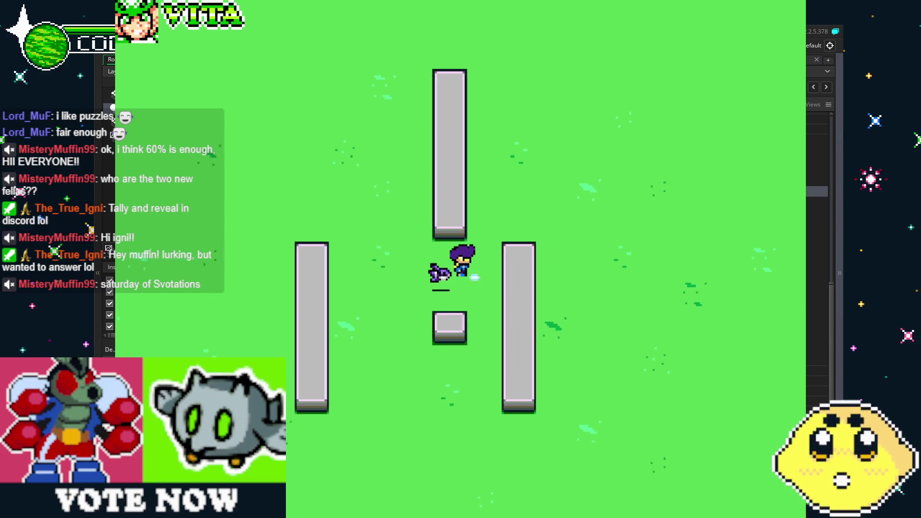
key(Down)
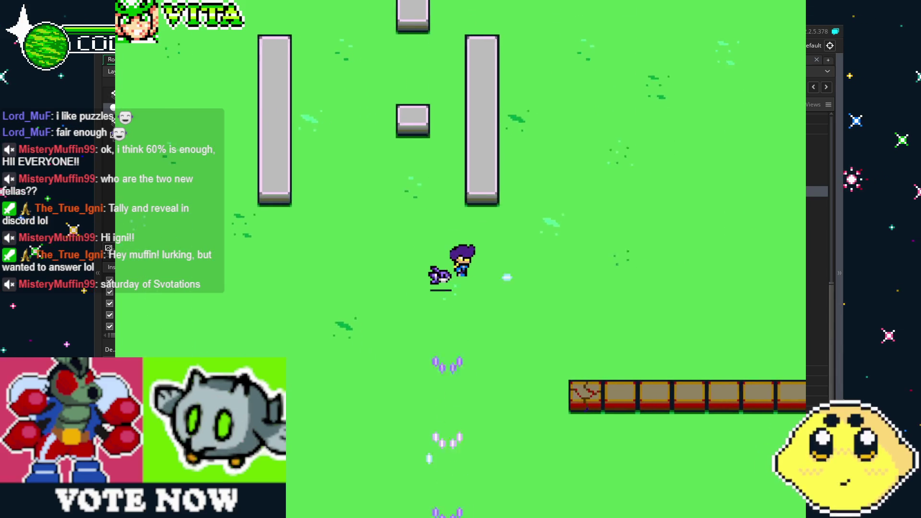
key(Right)
key(Down)
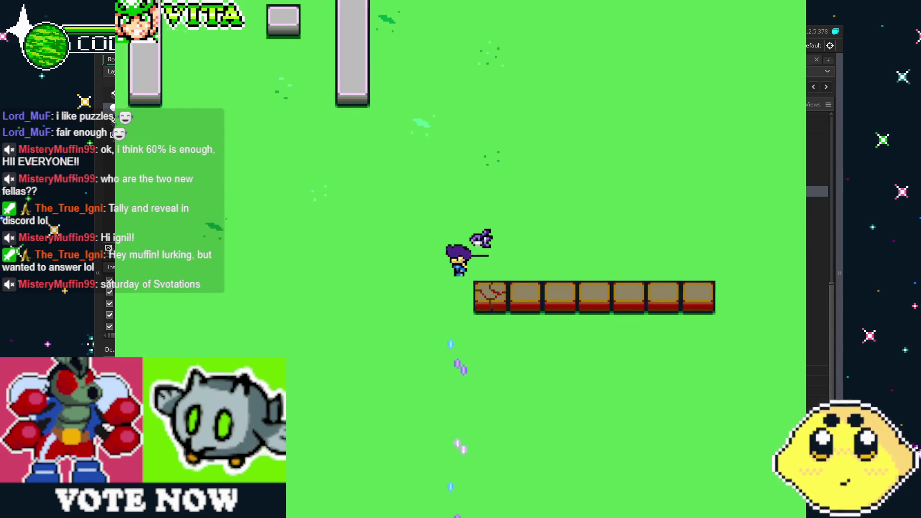
key(Left)
key(Right)
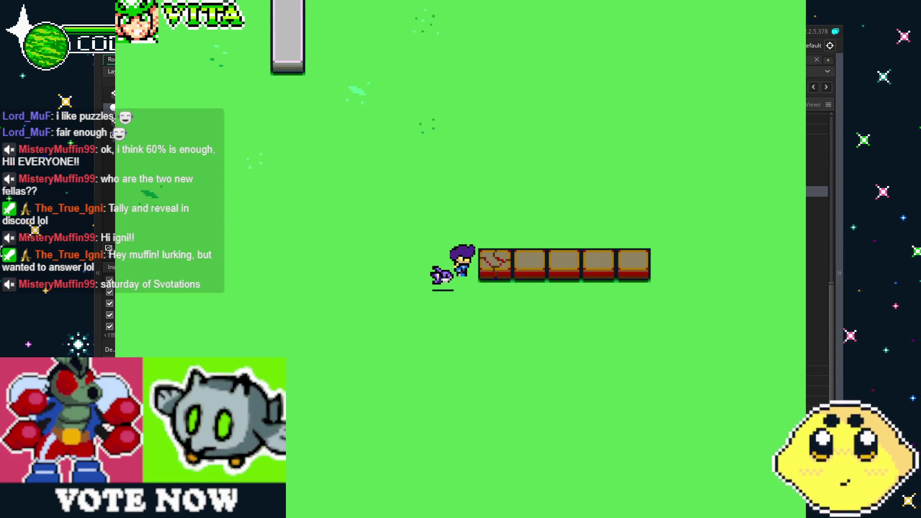
key(Right)
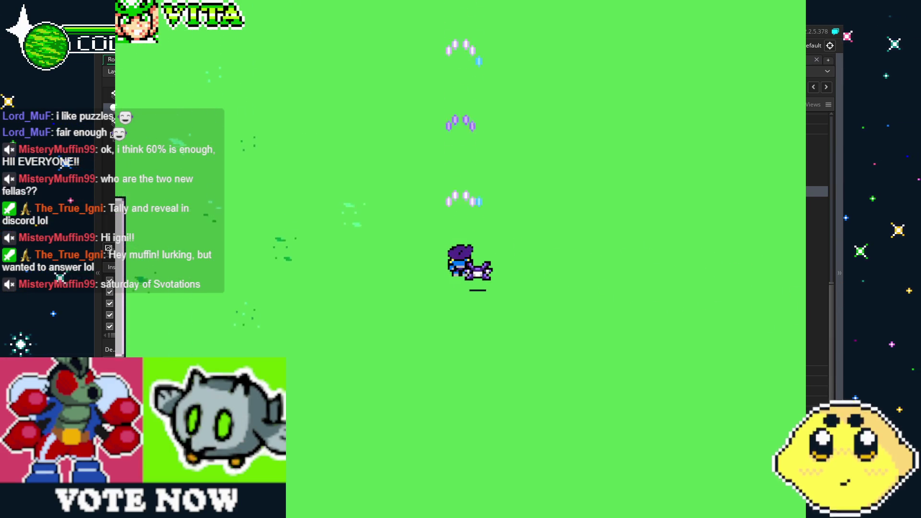
key(Left)
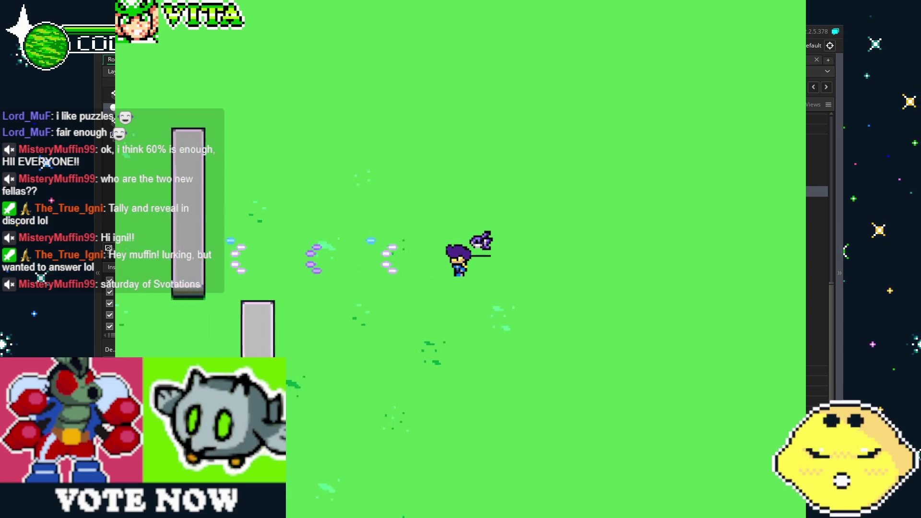